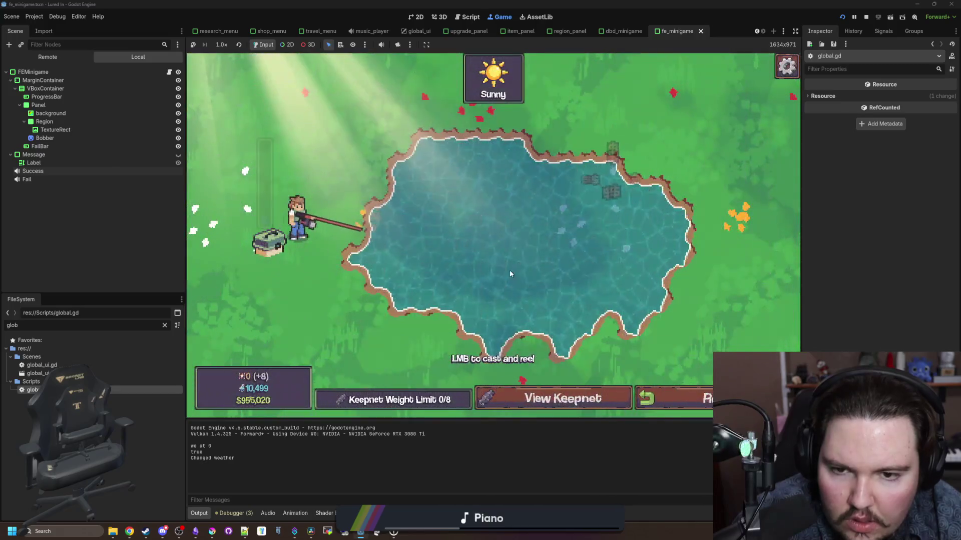
Step: Cast into the pond, then leave the minigame and pause the game in the aquarium shop
left_click(477, 202)
left_click(685, 390)
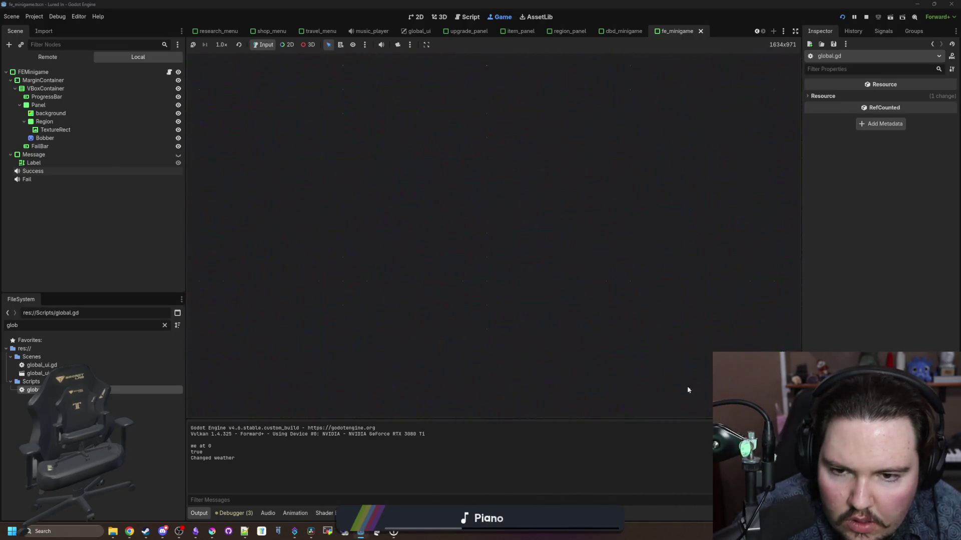
key("Escape")
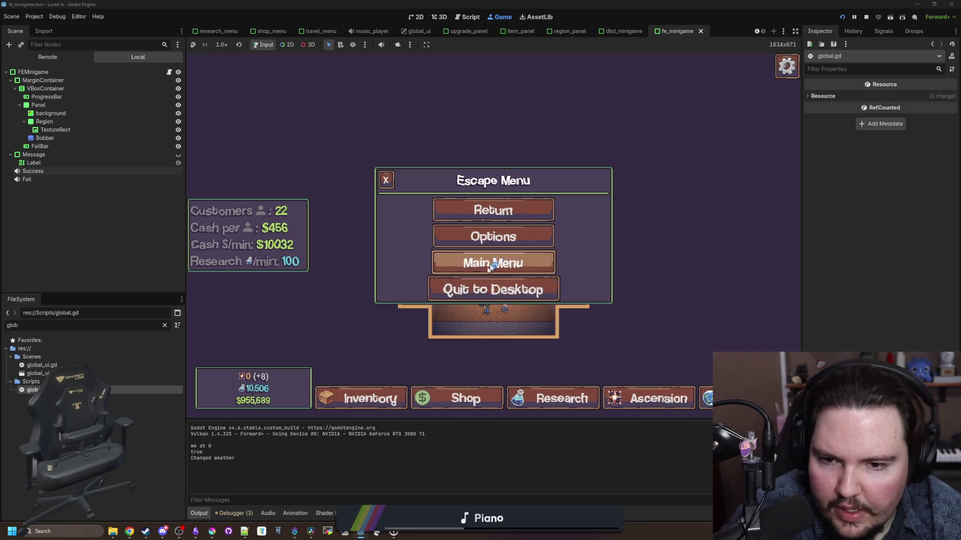
Step: Look over the game's Audio and General options, then switch to the changelog notes
left_click(494, 235)
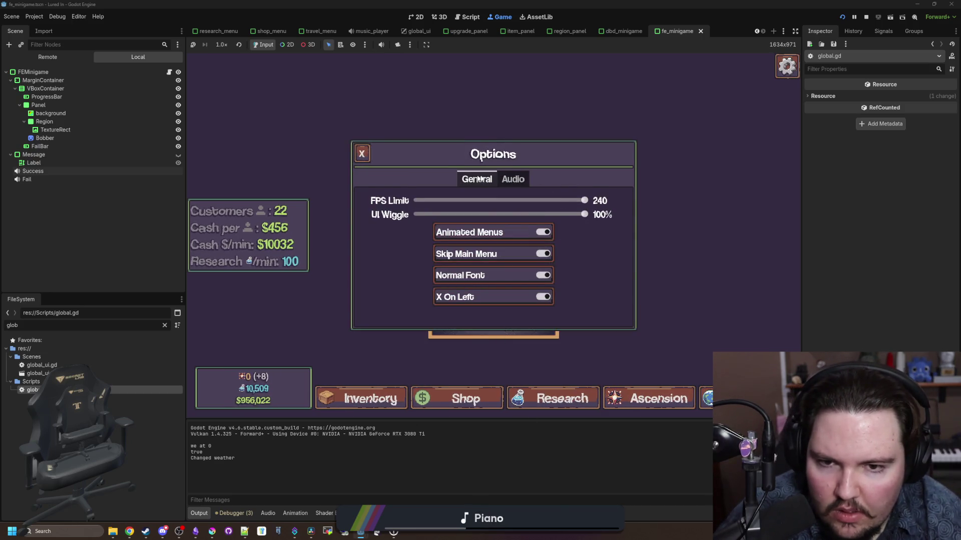
left_click(512, 180)
left_click(476, 179)
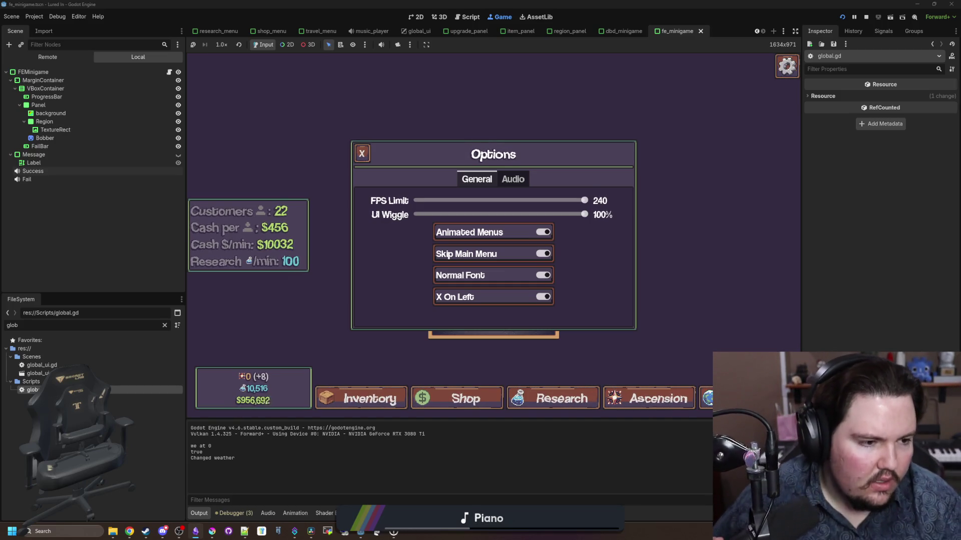
key("alt+Tab")
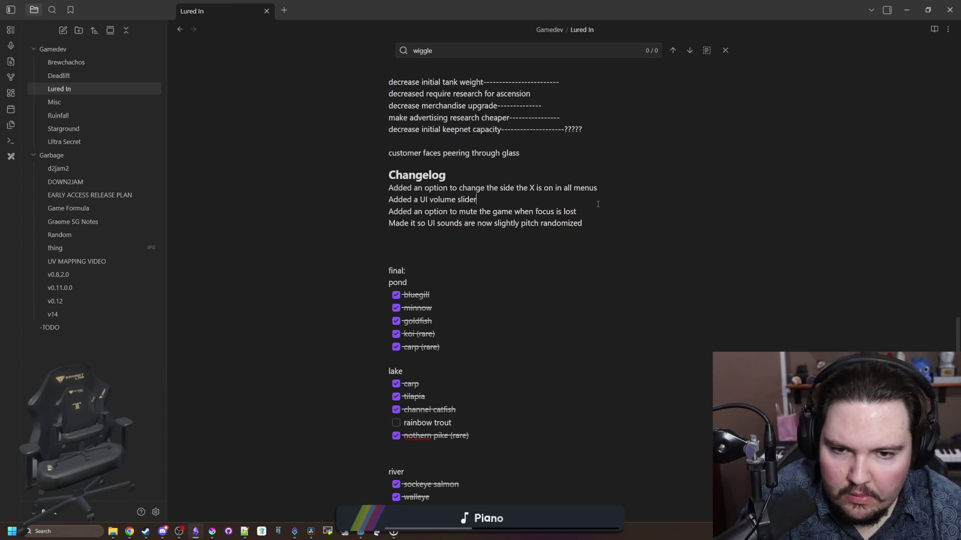
Step: Add changelog lines 'Changed the sound of light clicks' and 'Changed the sound of UI hovering'
left_click(598, 211)
key("Return")
key("Return")
type("C")
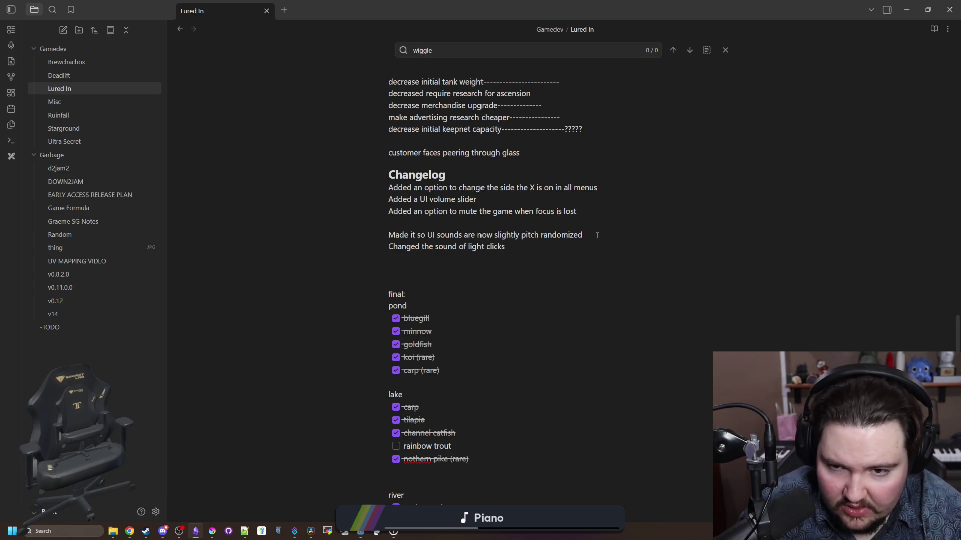
key("Return")
type("Changed the sound of UI hovering")
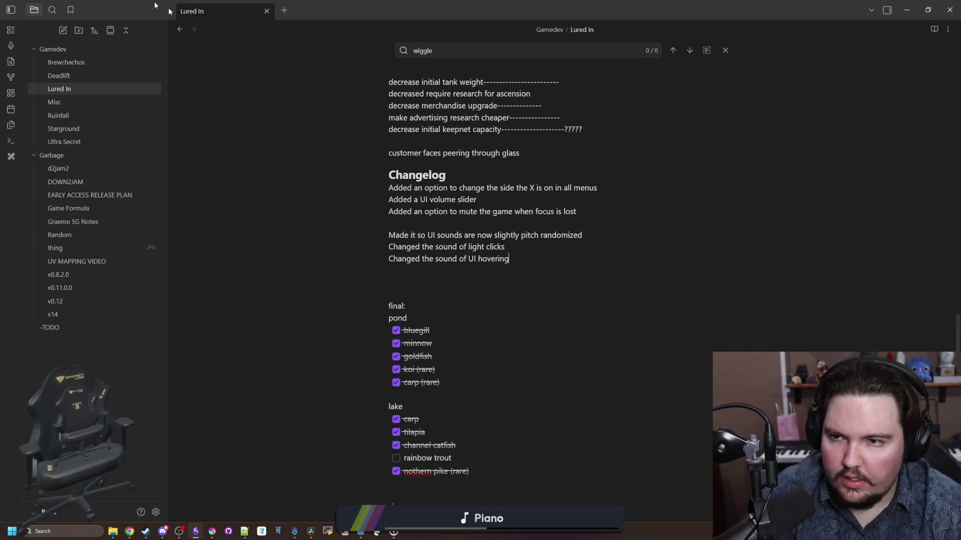
key("alt+Tab")
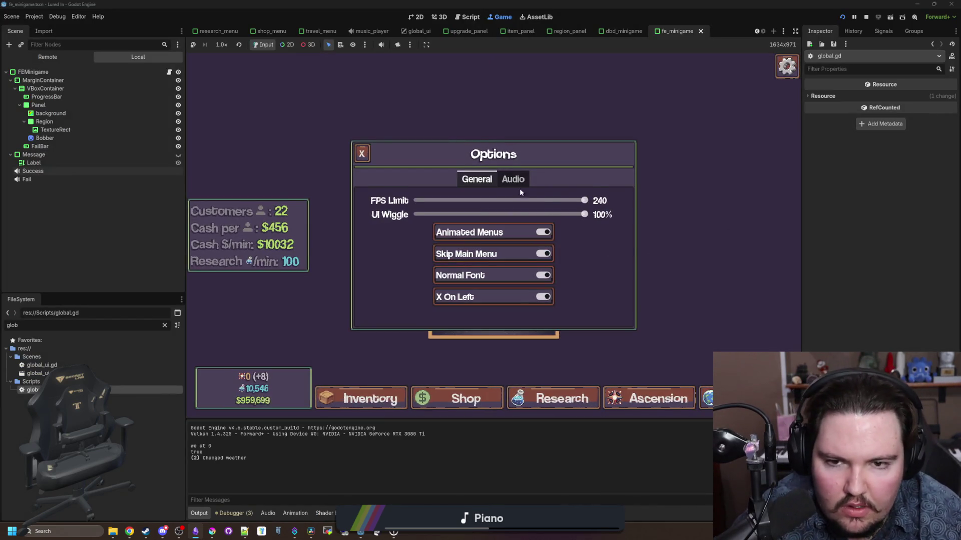
Step: Turn off Normal Font in the game's Options so the shop uses the pixel font, then resume
left_click(355, 153)
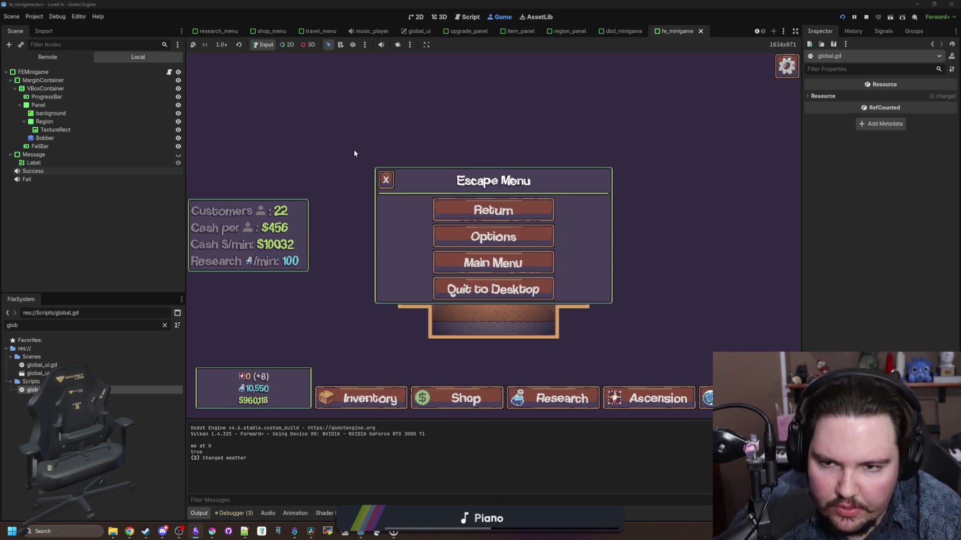
left_click(490, 211)
key("Escape")
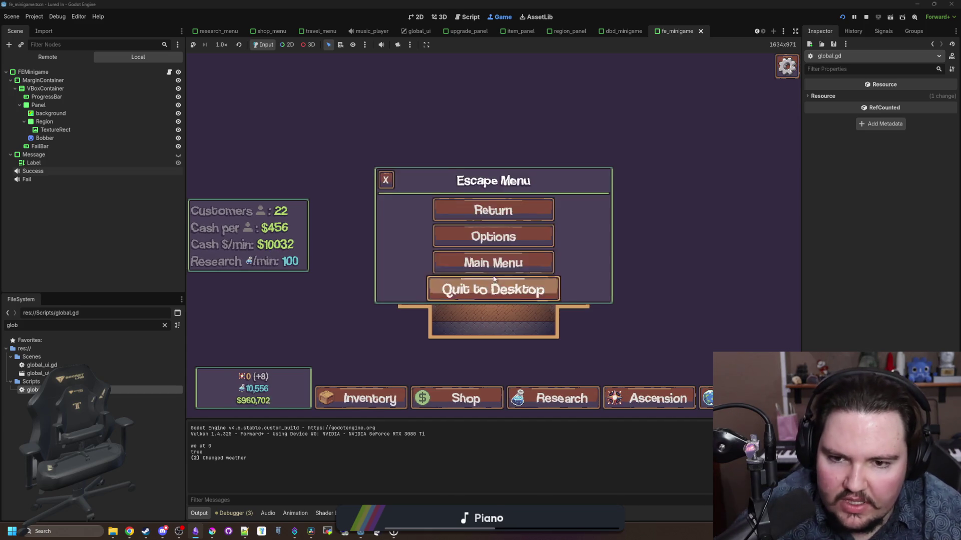
left_click(494, 237)
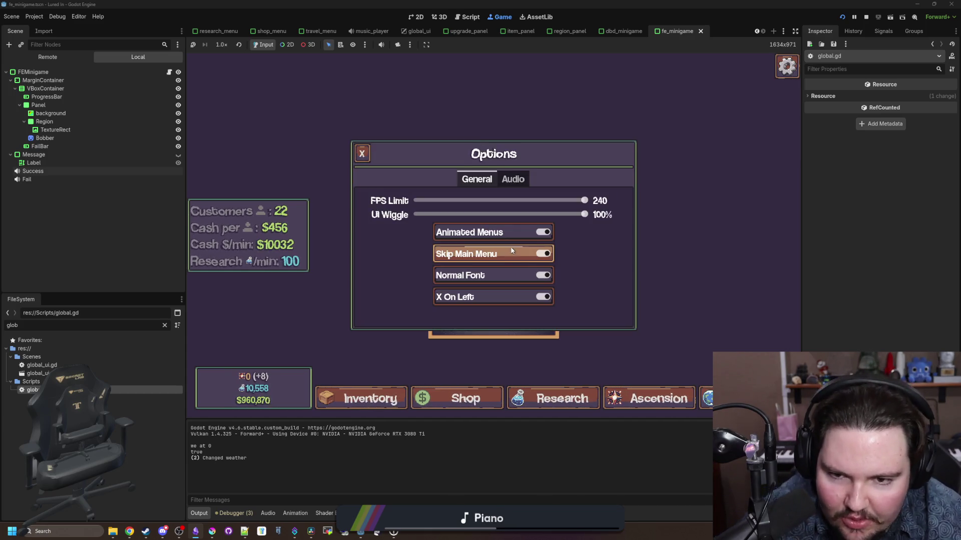
left_click(506, 276)
left_click(358, 157)
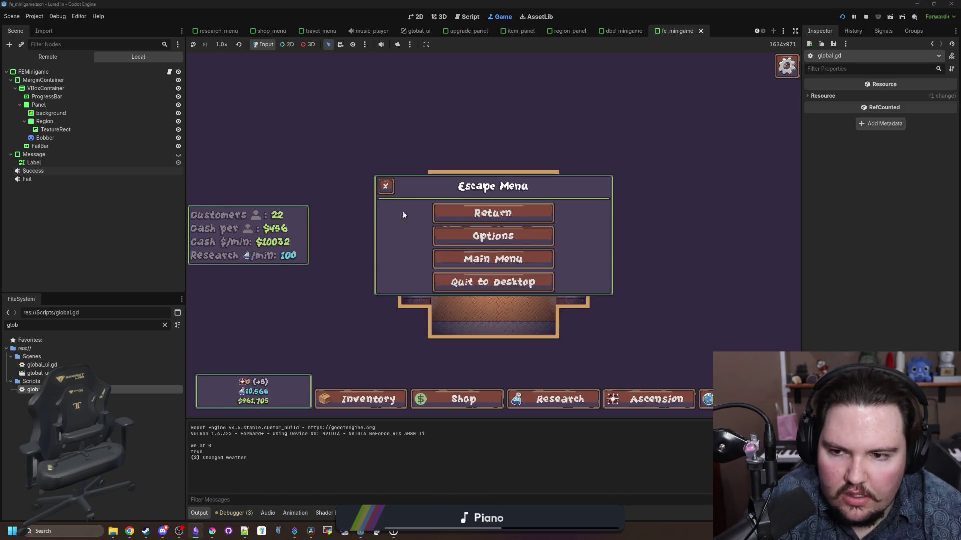
left_click(493, 213)
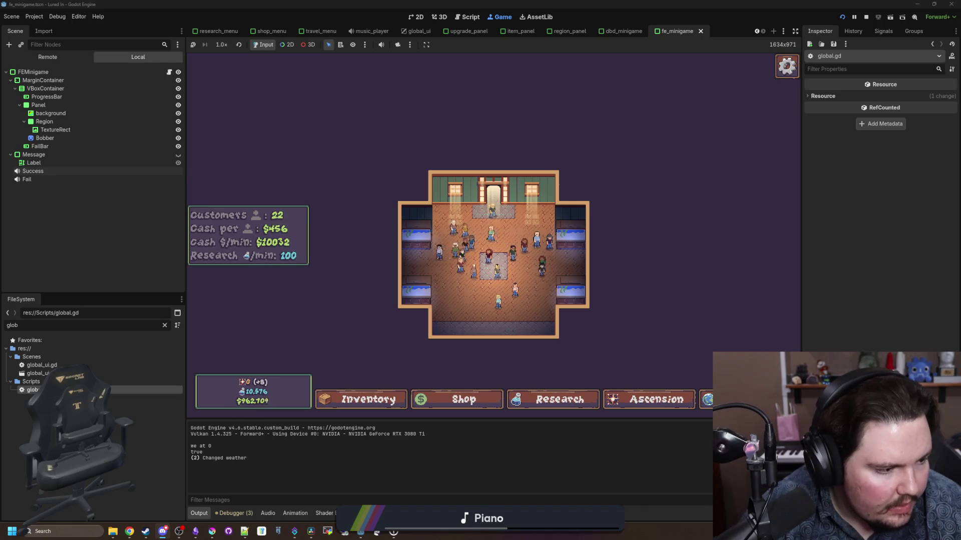
scroll(560, 188, "up", 2)
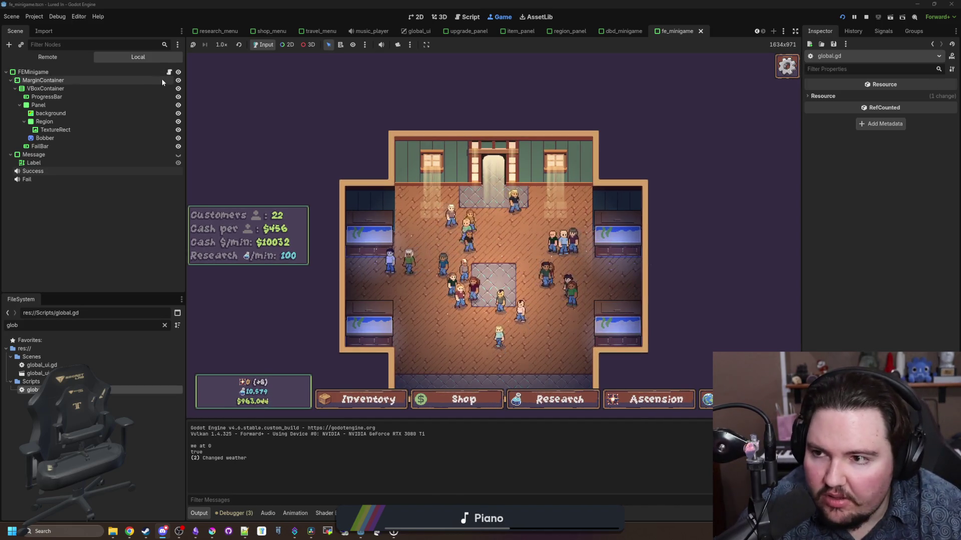
Step: Filter the FileSystem by 'aquar' and open aquarium.gd
left_click(164, 325)
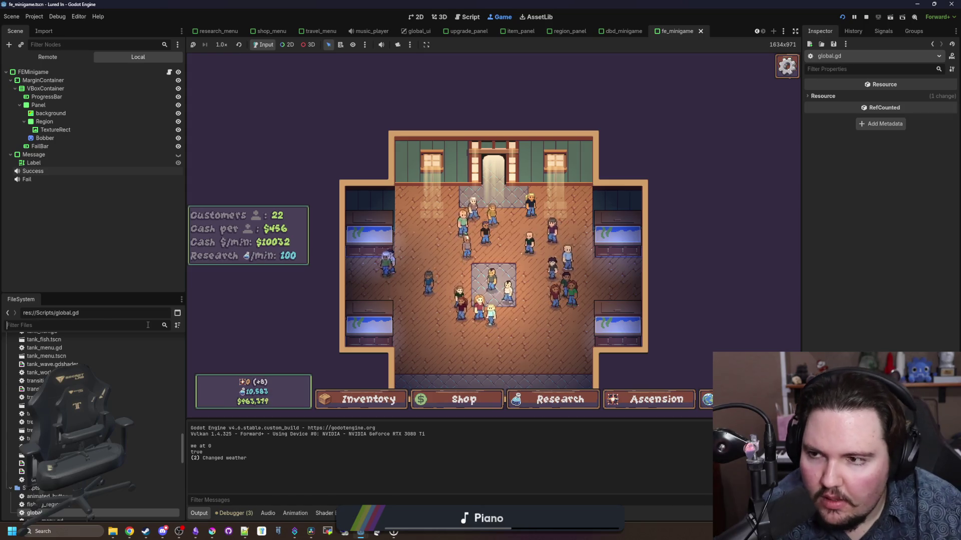
type("aquar")
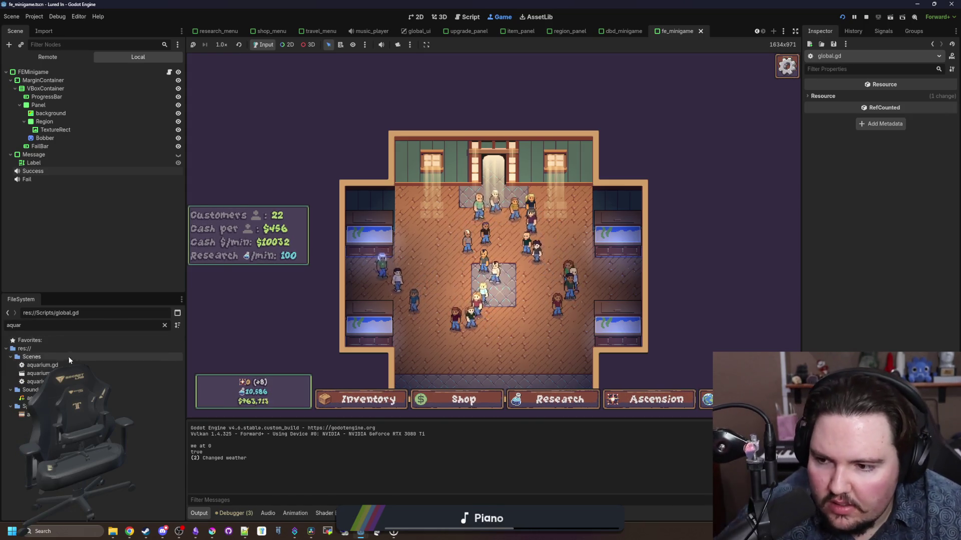
double_click(69, 365)
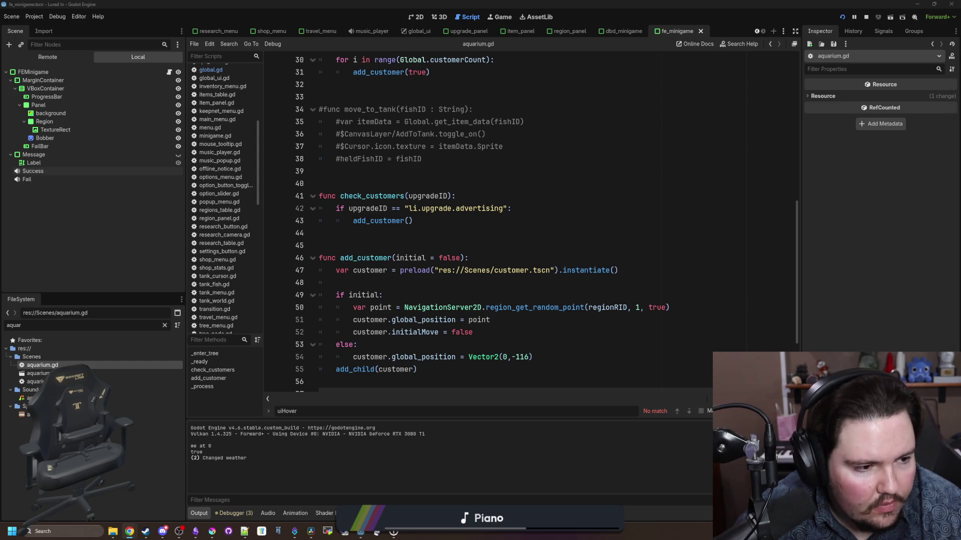
Step: Browse aquarium.gd's blank lines 32–44, then bring up Find in Files
left_click(431, 238)
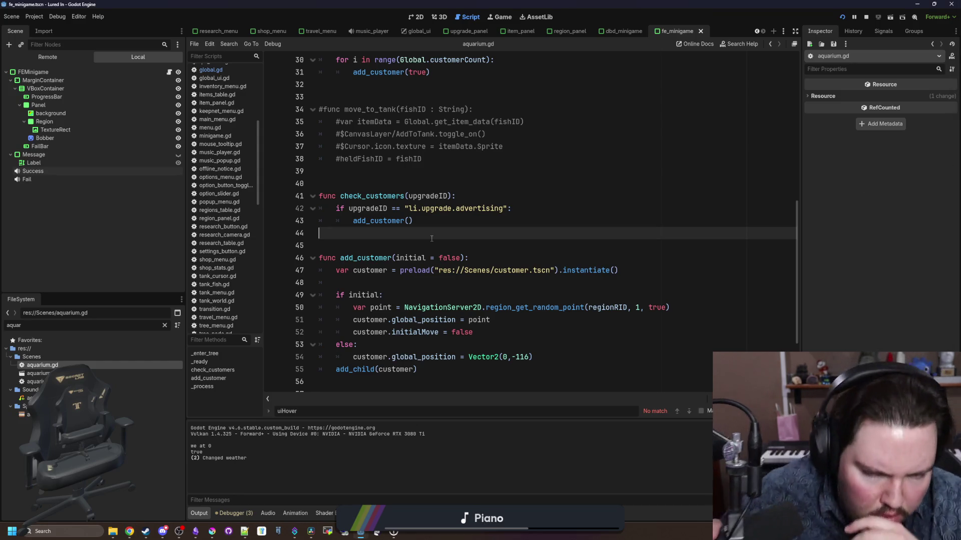
scroll(420, 262, "up", 2)
left_click(424, 258)
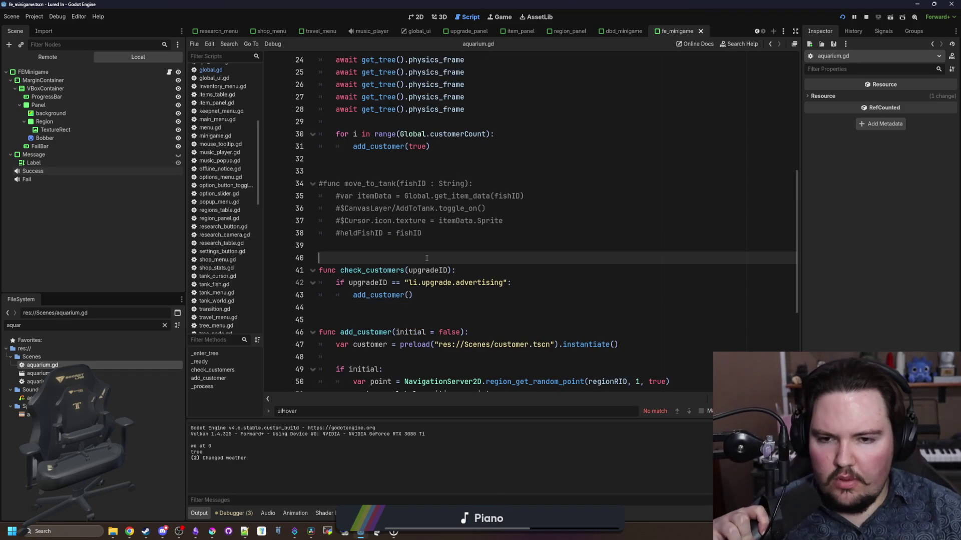
scroll(427, 258, "up", 3)
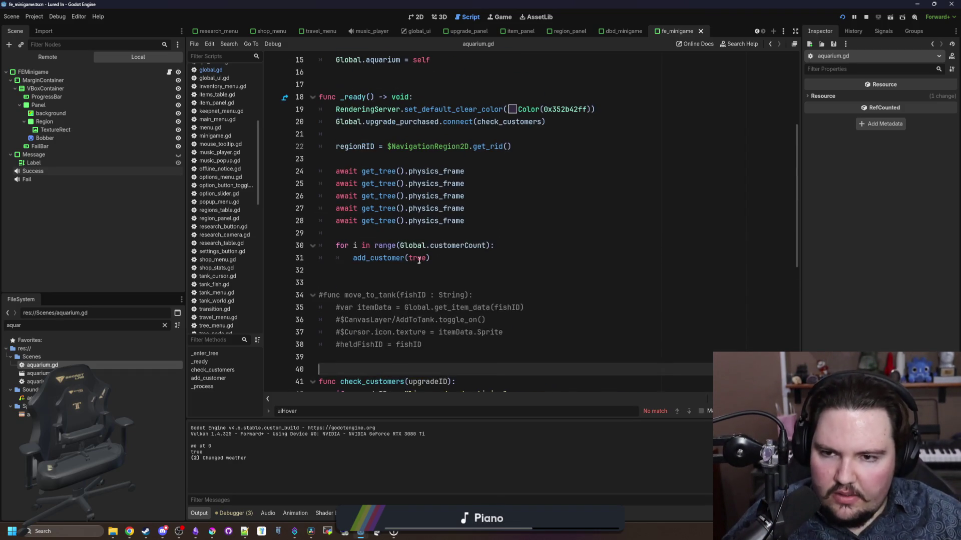
left_click(426, 273)
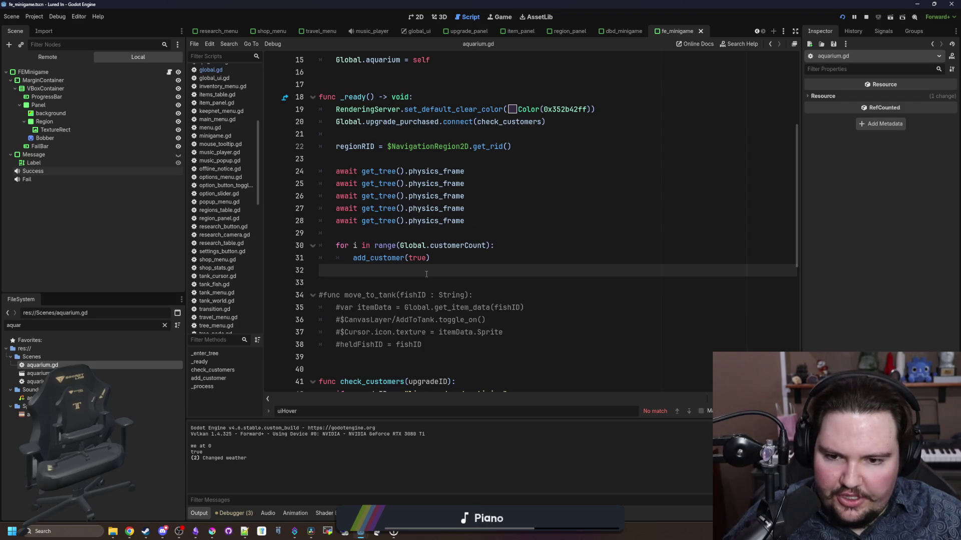
key("ctrl+shift+f")
Step: Search the project for 'heldFishID' and inspect the add_to_tank.gd match
type("h")
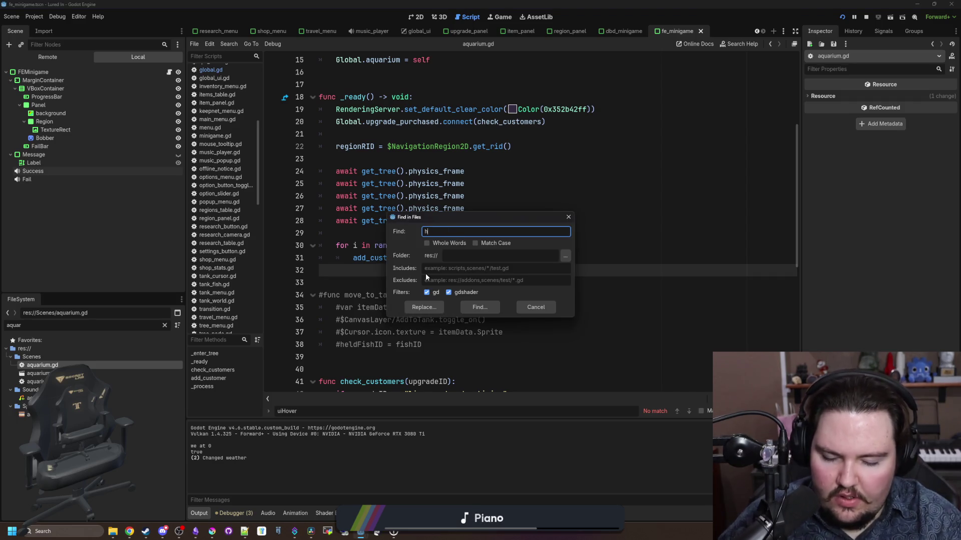
type("eldFishID")
key("Return")
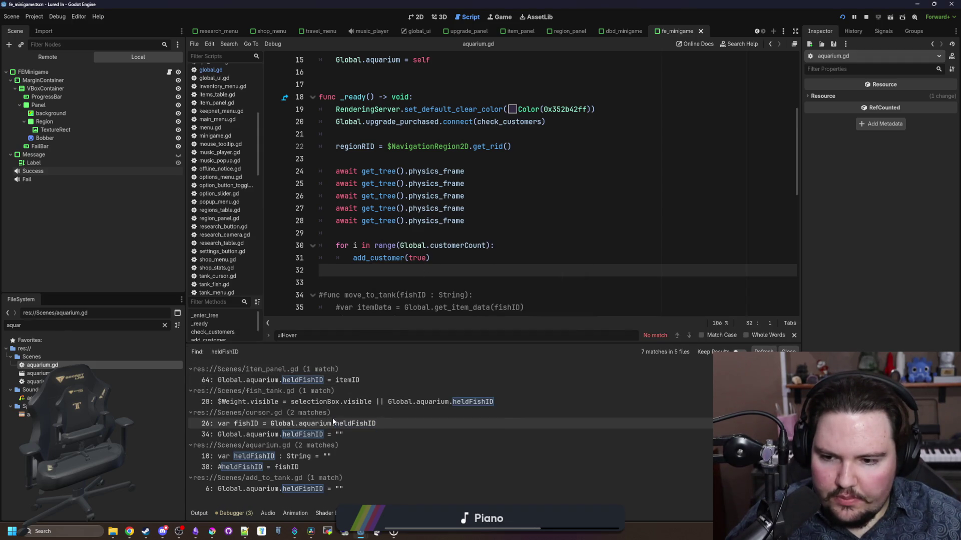
left_click(316, 489)
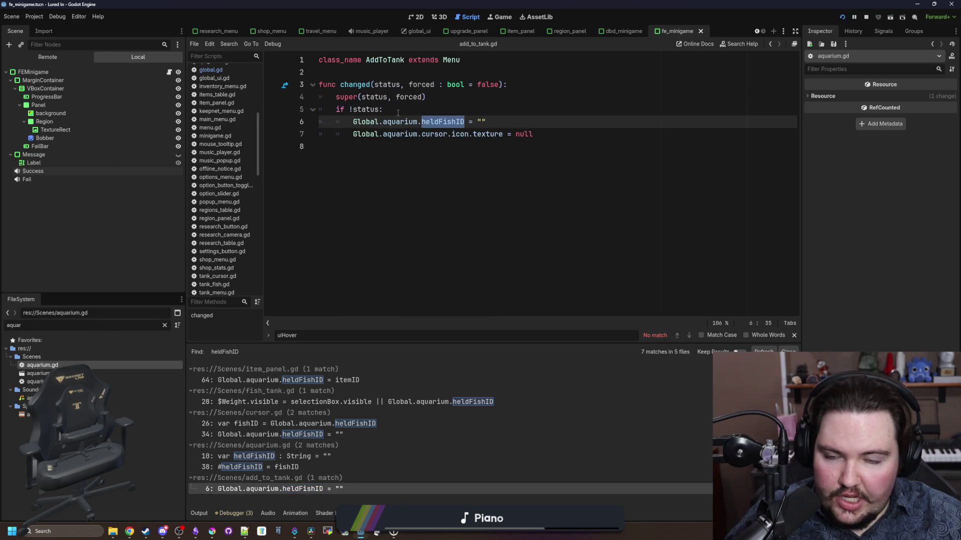
left_click(505, 125)
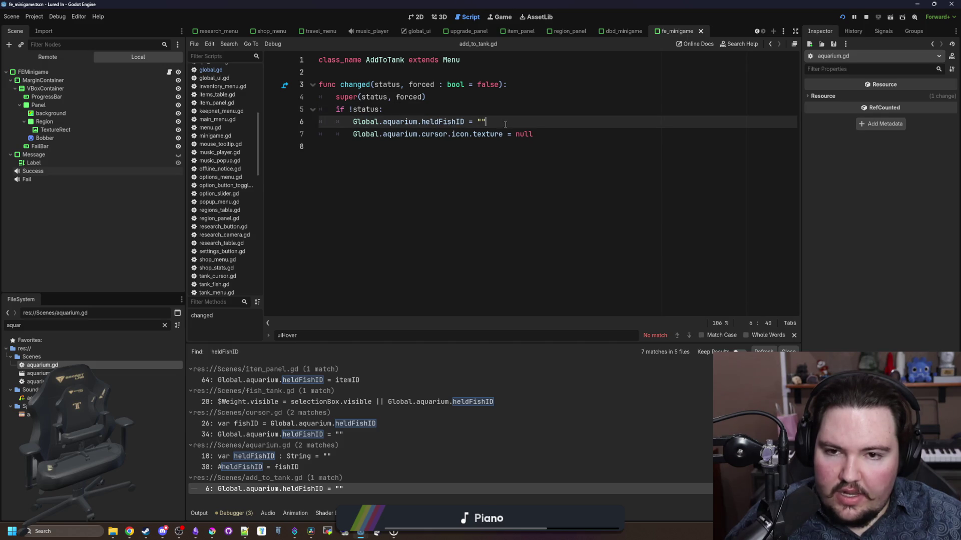
left_click(425, 114)
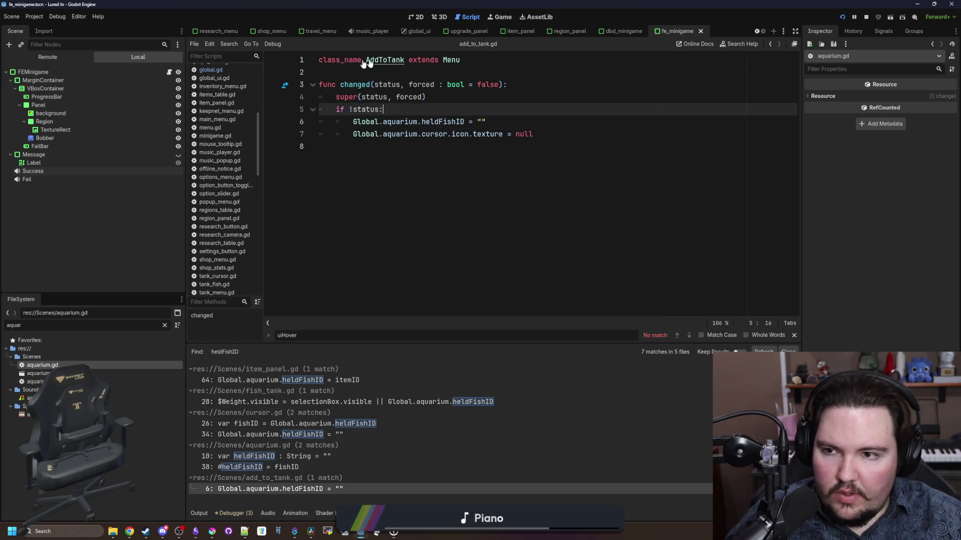
Step: Filter the FileSystem by 'add' and look over add_to_tank.gd
double_click(20, 326)
type("add")
left_click(114, 365)
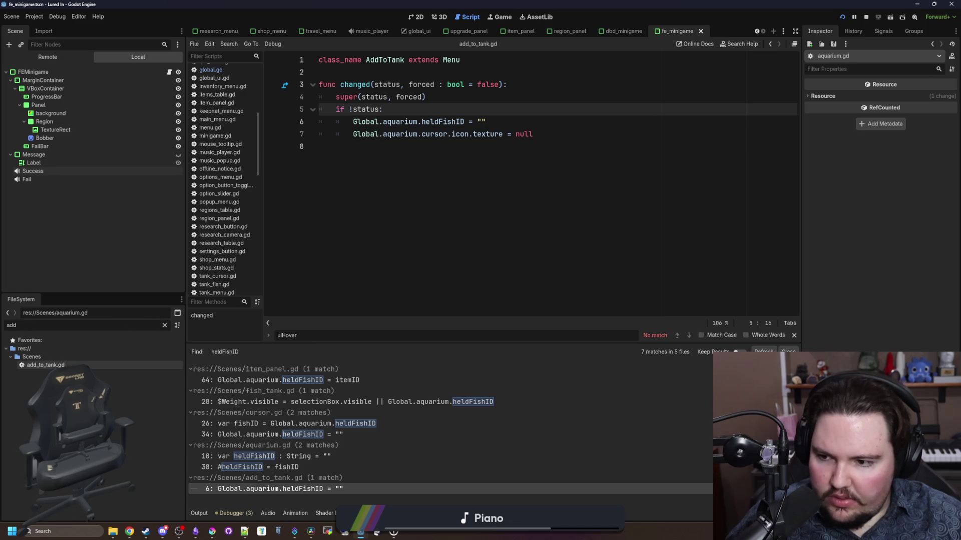
left_click(405, 174)
left_click(350, 72)
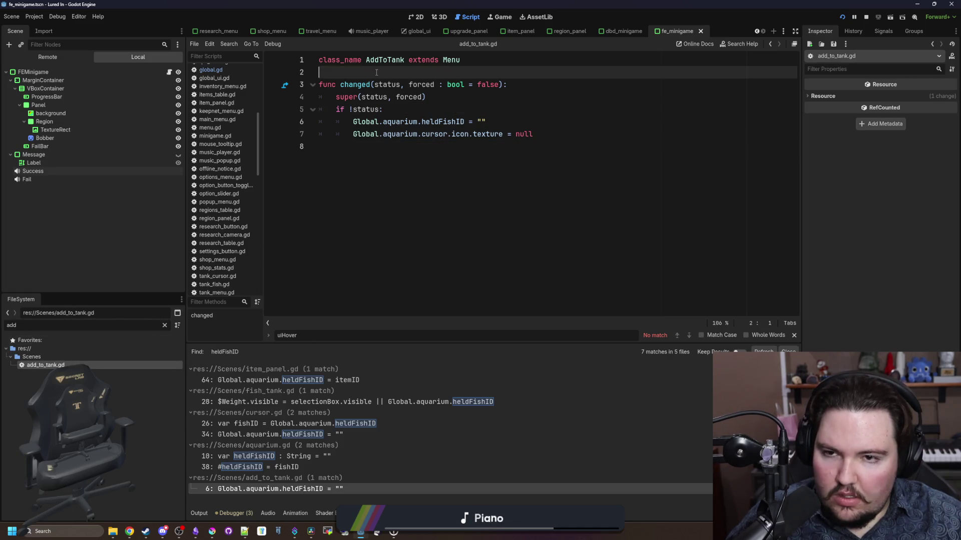
Step: Filter the FileSystem by 'aquar' and open the aquarium.tscn scene
left_click(165, 325)
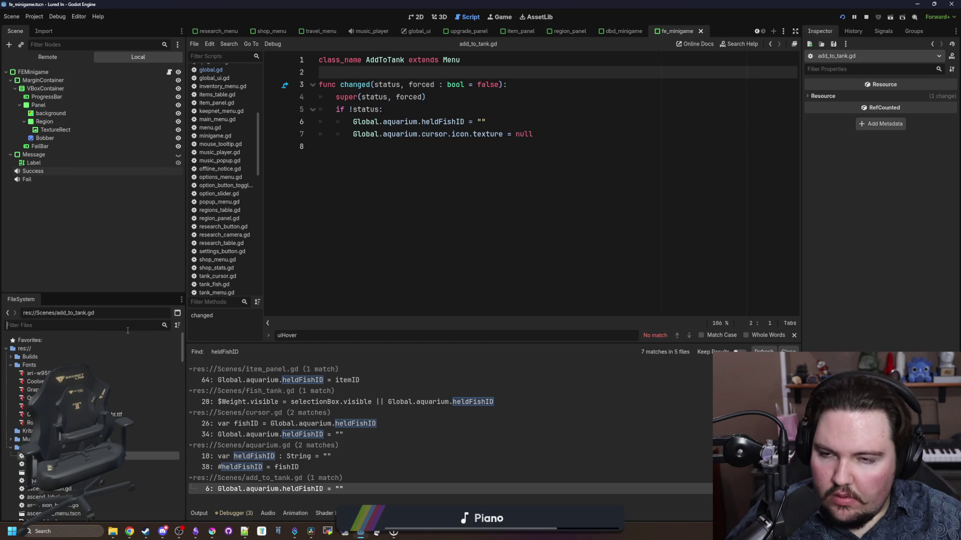
type("aquar")
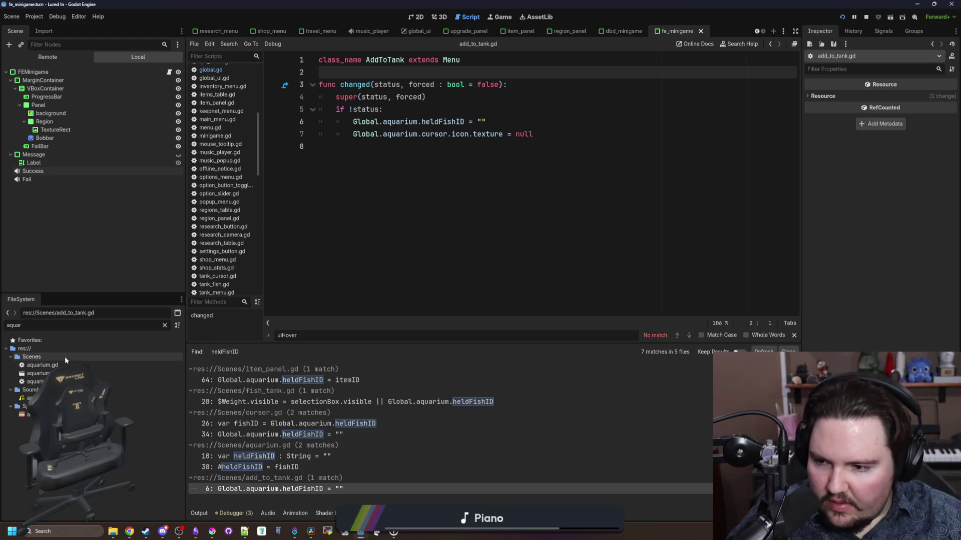
double_click(39, 373)
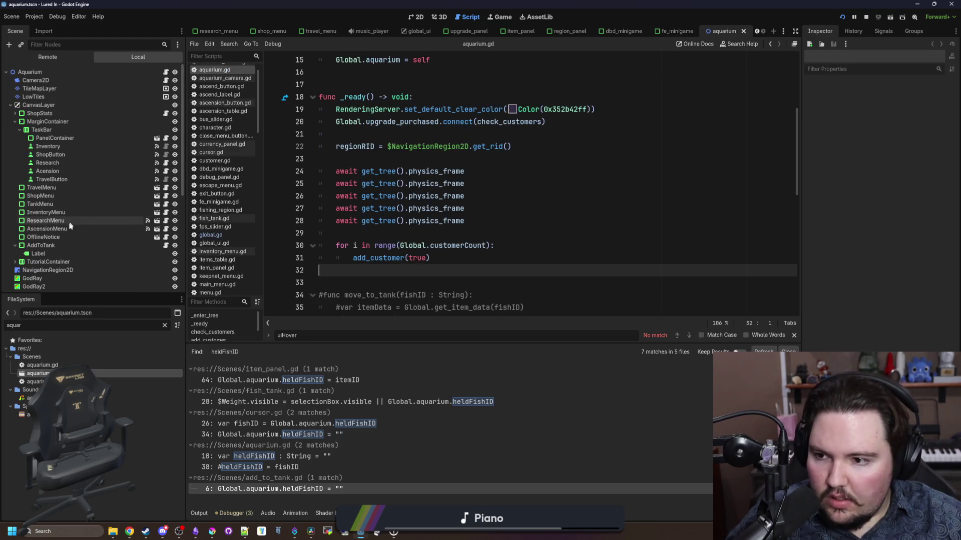
Step: Select the AddToTank node and open its script
left_click(55, 245)
scroll(55, 245, "down", 3)
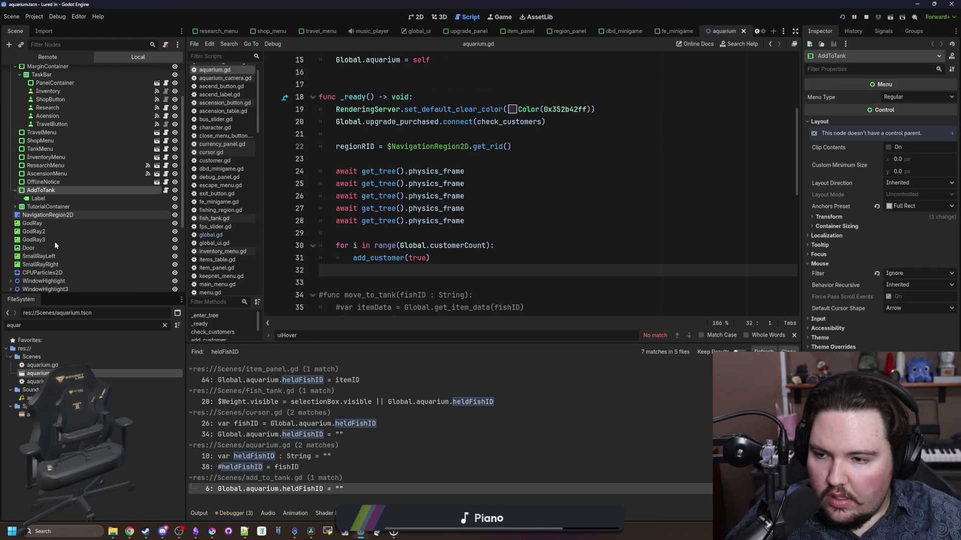
left_click(165, 190)
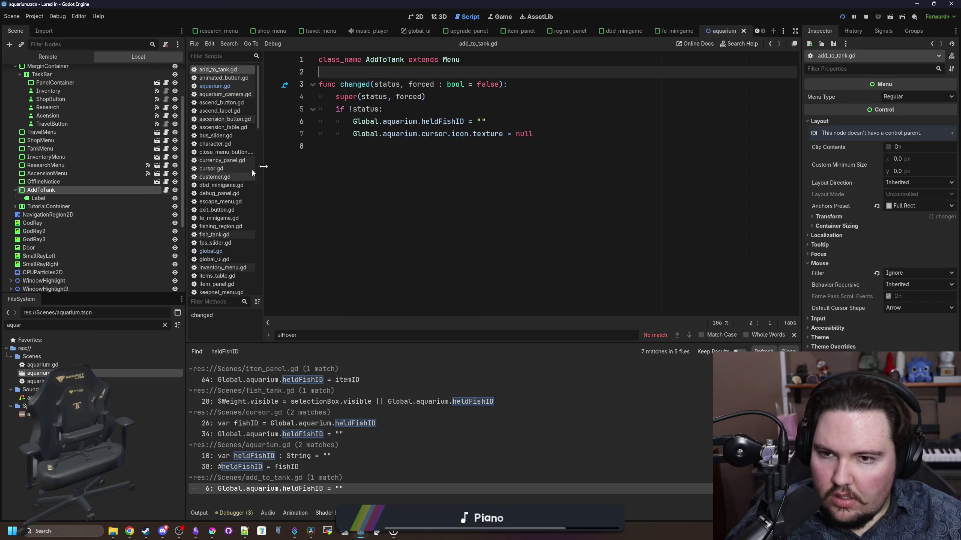
Step: Add a _process function checking Input.is_action_just_pressed("click_r")
key("Return")
key("Return")
key("Up")
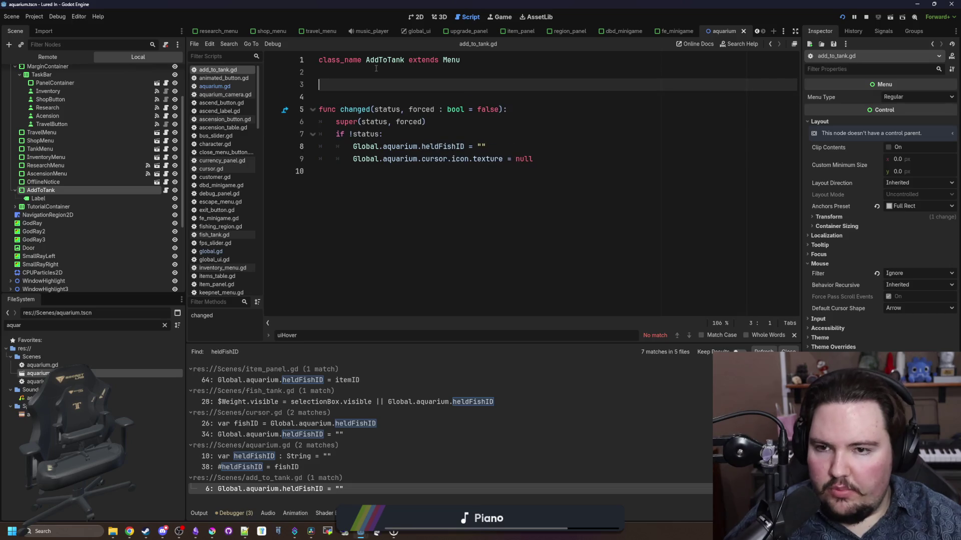
type("_proc")
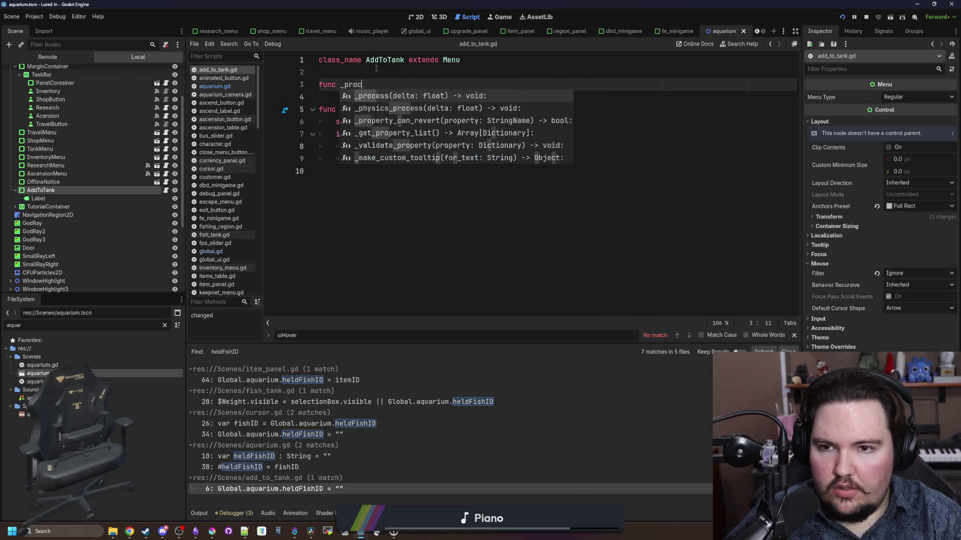
key("Return")
key("Return")
type("if Input")
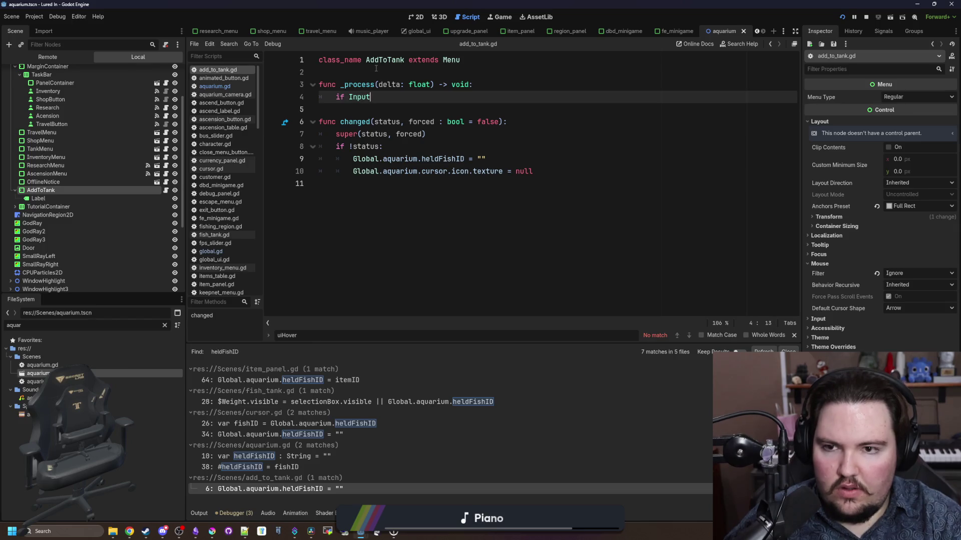
type(".is_ac")
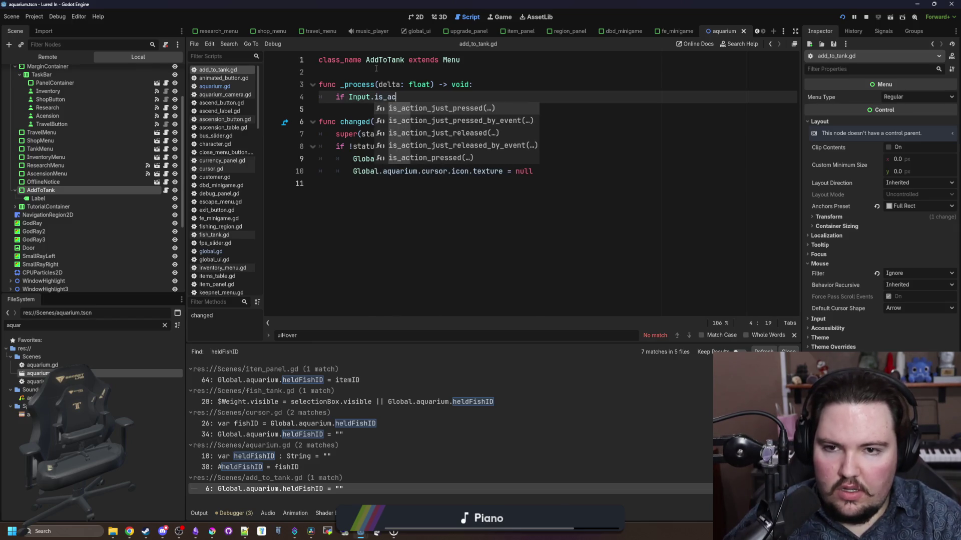
key("Return")
type("\"click_r")
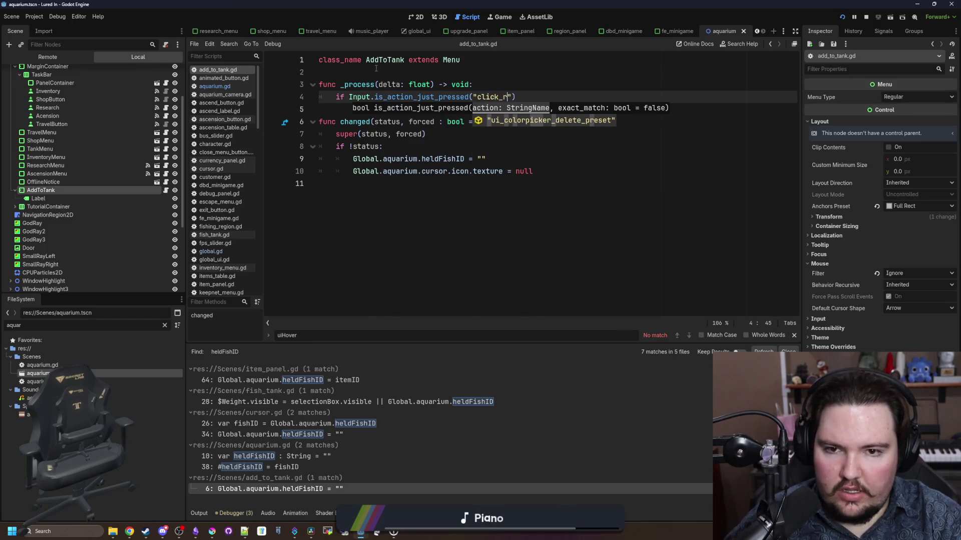
Step: Show the Input Map in Project Settings
left_click(34, 17)
left_click(47, 27)
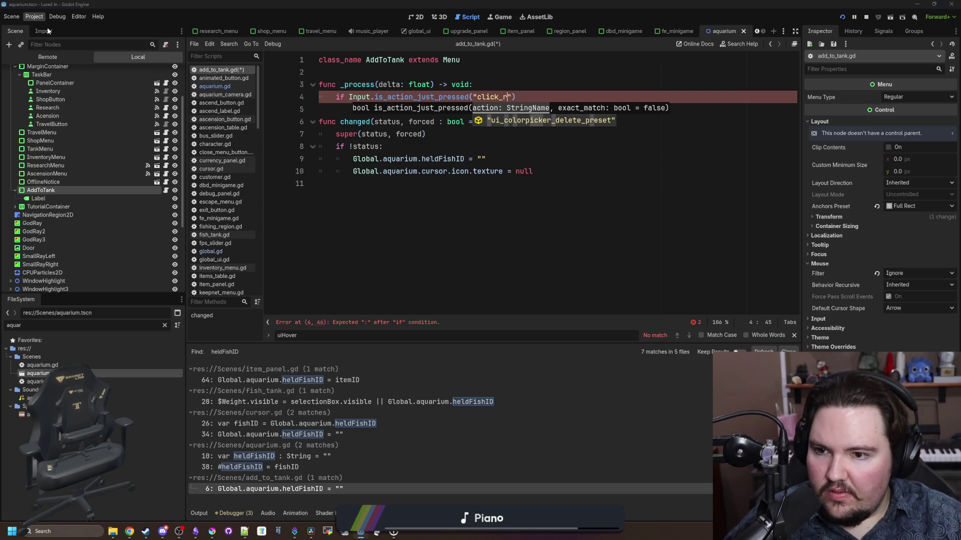
left_click(274, 131)
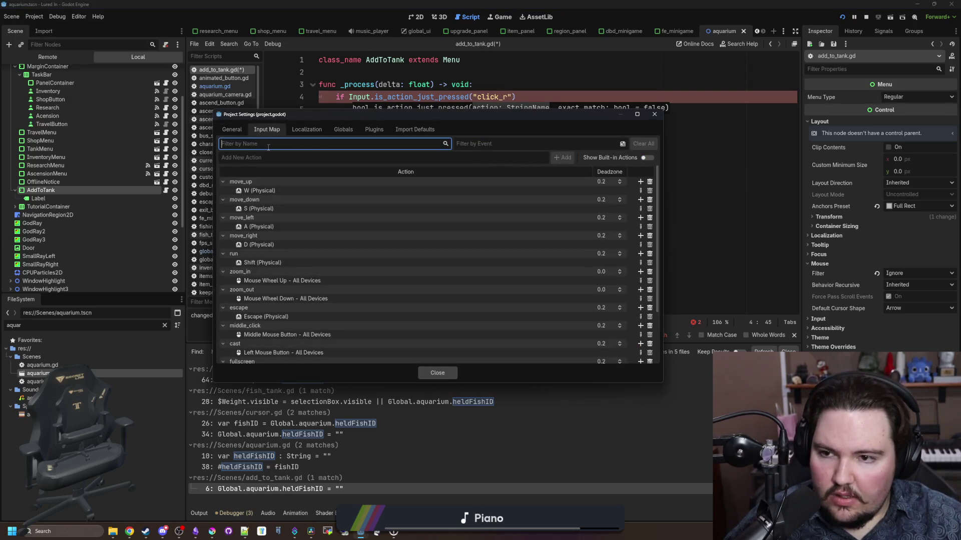
Step: Add a click_right input action bound to the Right Mouse Button
left_click(263, 157)
type("click_r")
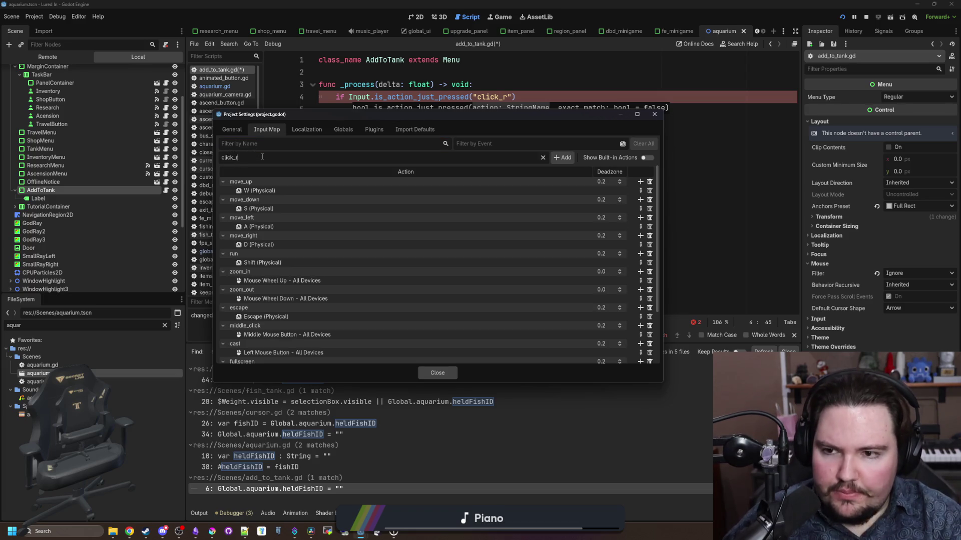
type("t")
key("Return")
scroll(517, 264, "down", 3)
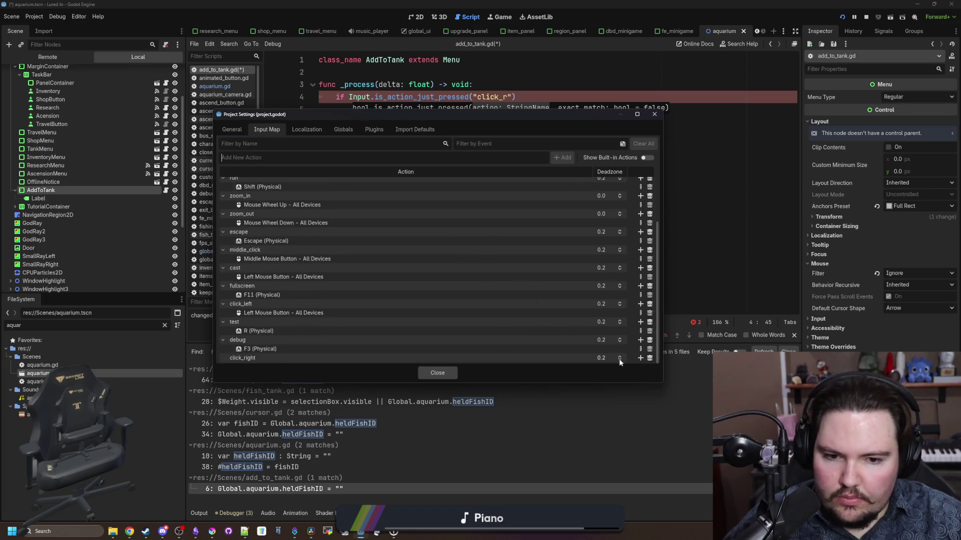
left_click(640, 358)
left_click(342, 259)
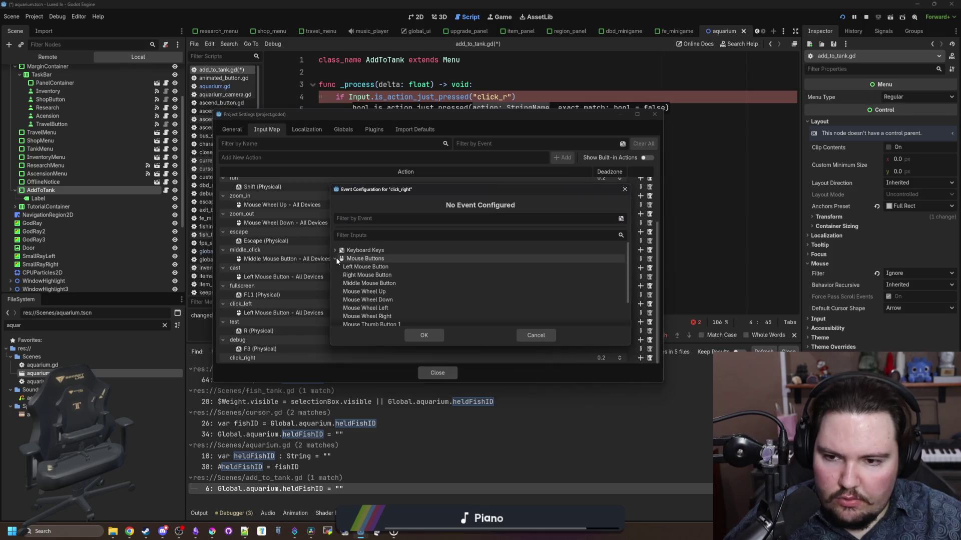
left_click(368, 276)
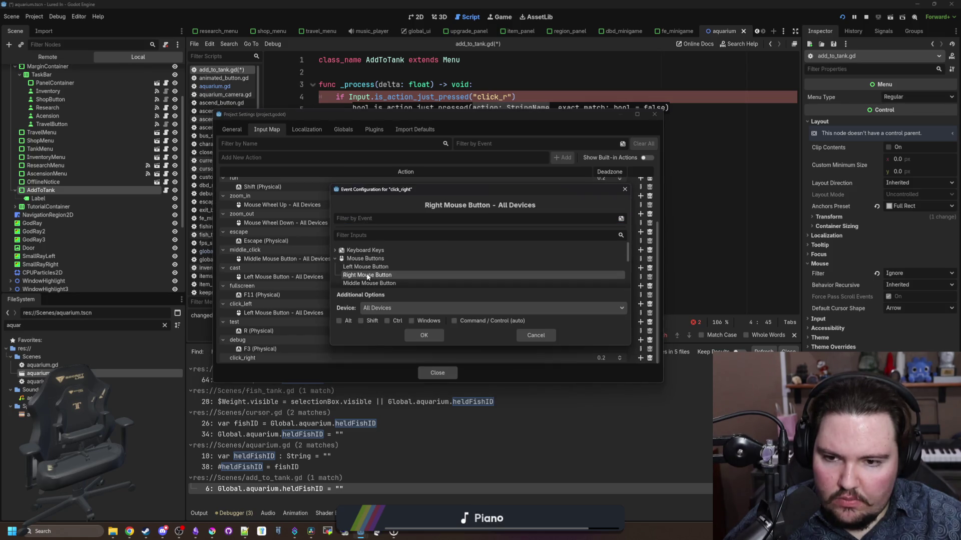
left_click(424, 335)
left_click(438, 373)
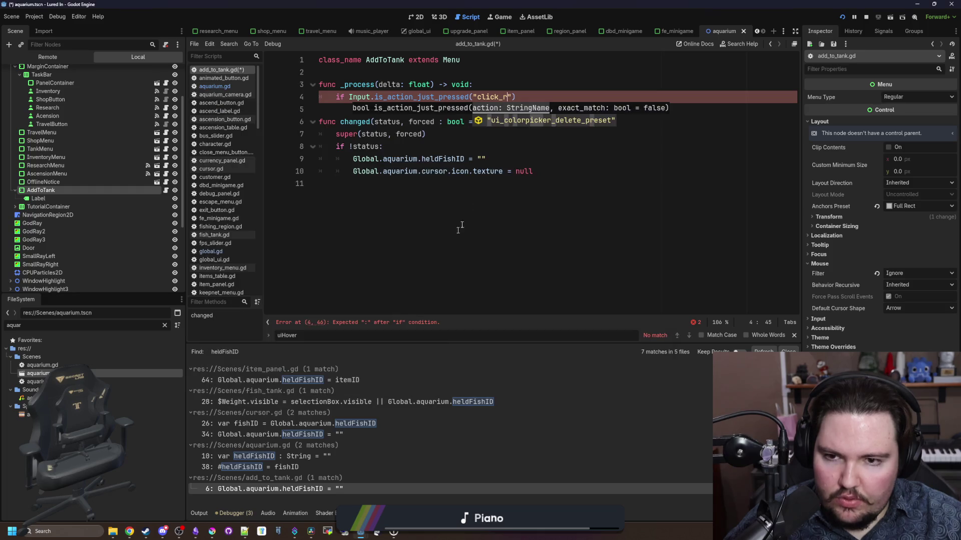
Step: Change the check to is_action_just_pressed("click_right") and open its indented block
double_click(493, 97)
type("click_r")
key("Return")
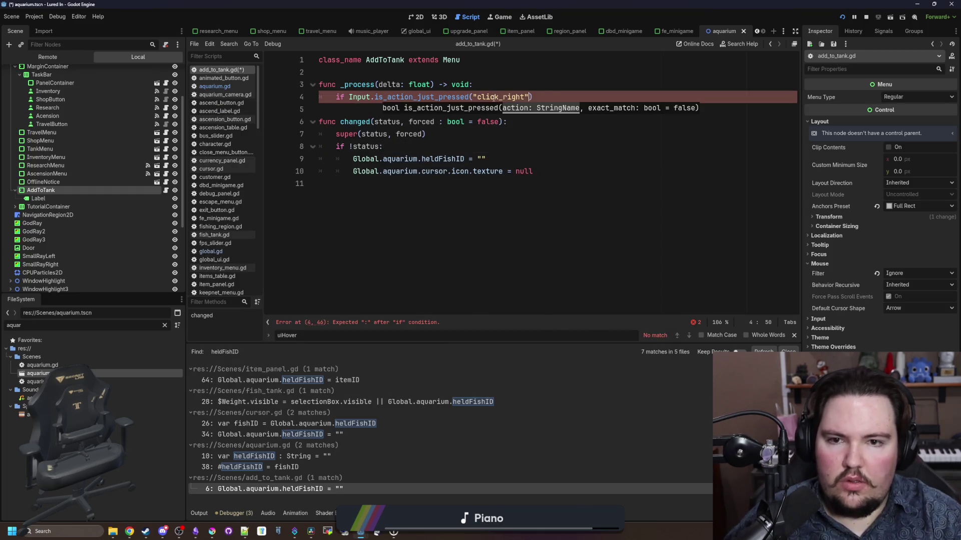
type(":")
key("Return")
Step: Create a reset() function at the script's end and move the held-fish clearing lines into it
left_click(444, 214)
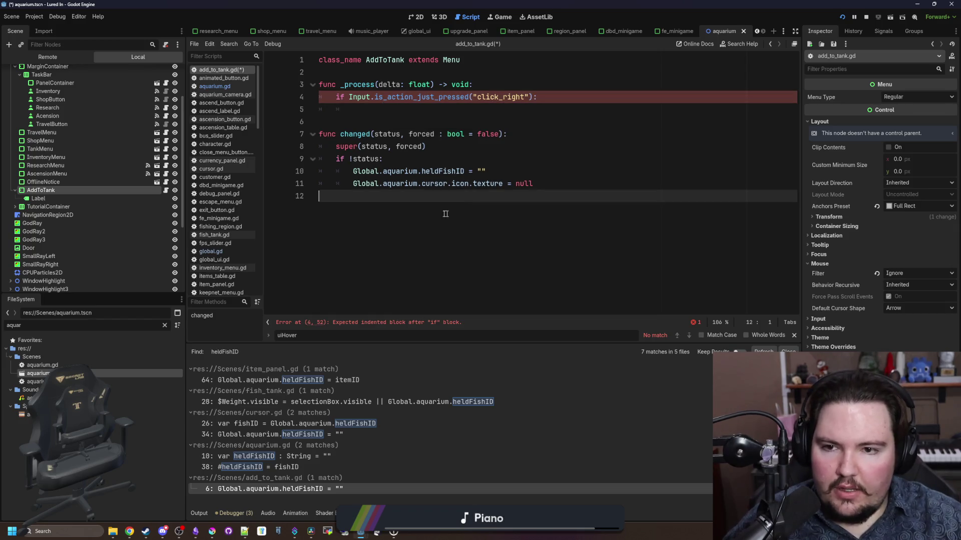
key("Return")
key("Return")
type("func reset(")
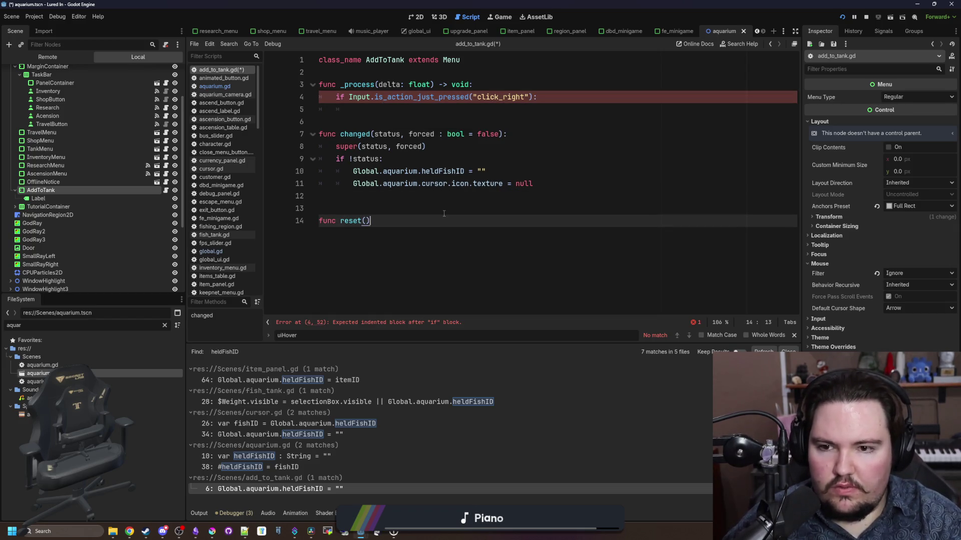
type(":")
key("Return")
triple_click(465, 184)
key("shift+Up")
key("BackSpace")
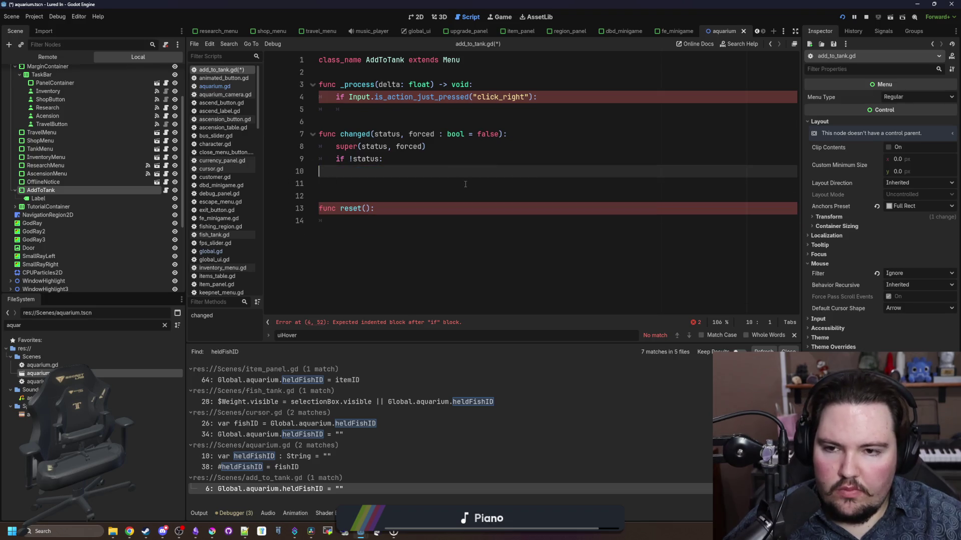
type("reset()")
left_click(468, 221)
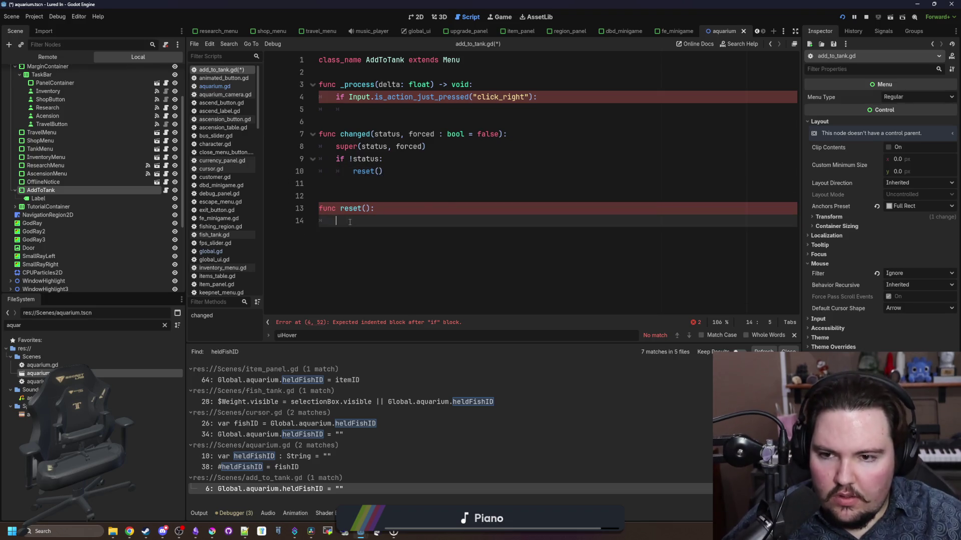
type("Global.aquarium.heldFishID = \"\" \t\tGlobal.aquarium.cursor.icon.texture = null")
key("ctrl+shift+Left")
key("ctrl+shift+Left")
key("shift+Up")
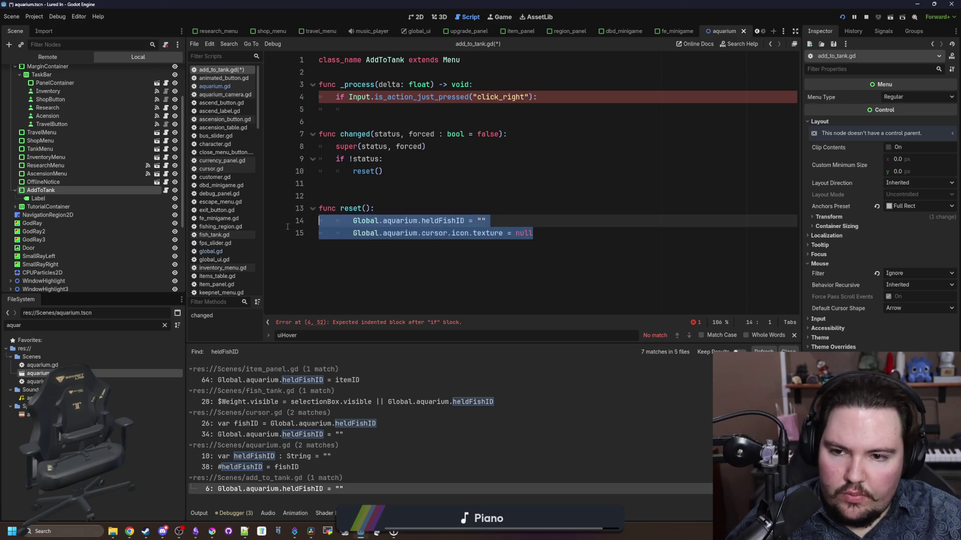
key("shift+Tab")
Step: Tidy the blank lines around _process, save, and run the game
left_click(392, 104)
type("reset()")
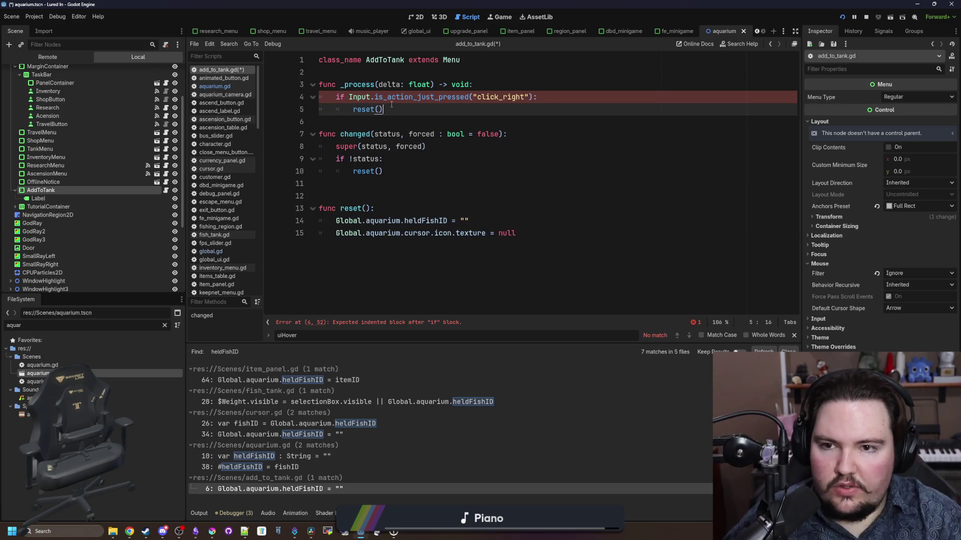
key("Down")
key("Return")
left_click(408, 67)
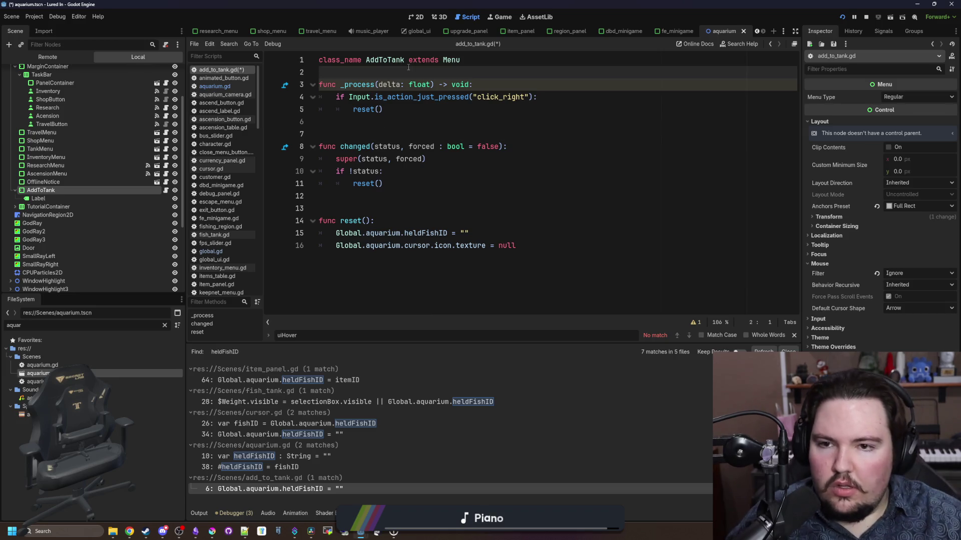
left_click(380, 84)
type("_")
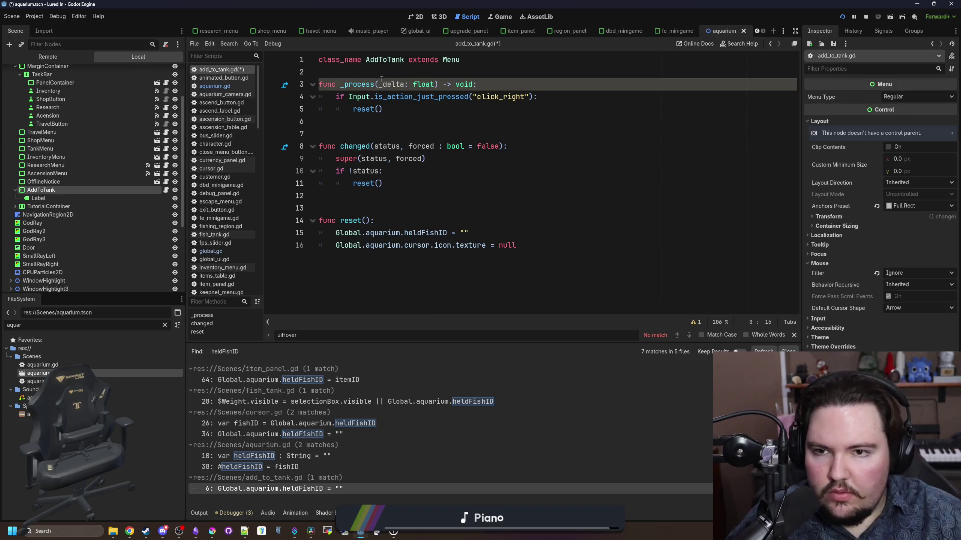
key("ctrl+s")
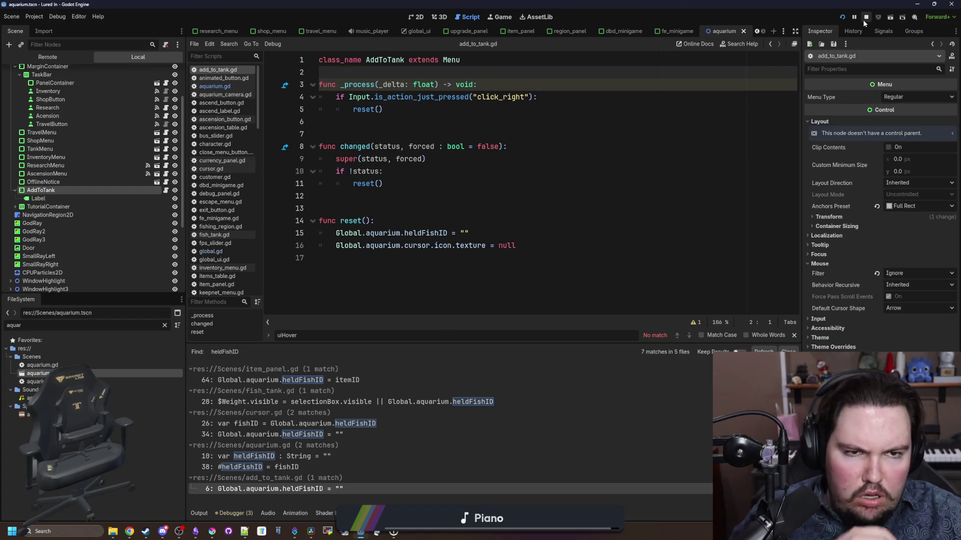
left_click(846, 17)
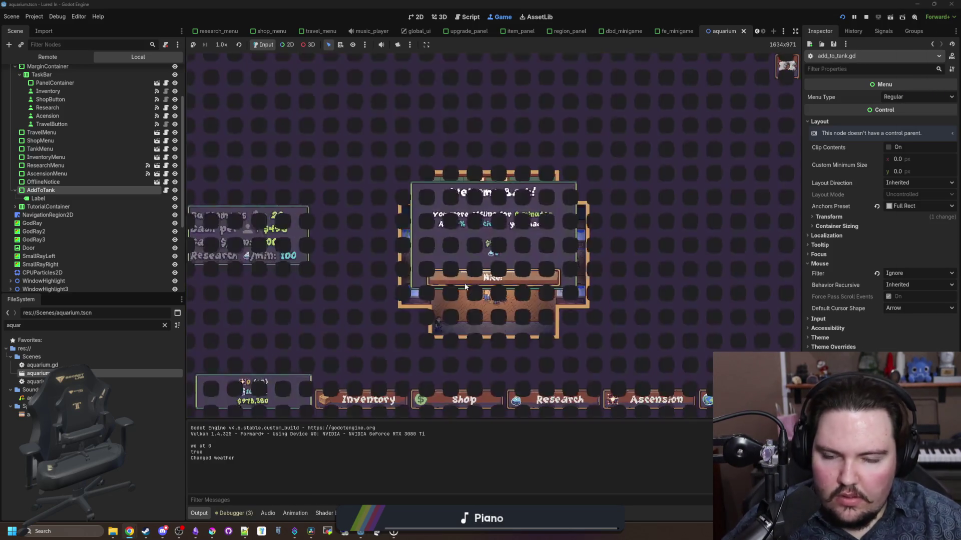
Step: Dismiss the welcome-back summary, move the Minnow from the inventory to a tank, then reopen add_to_tank.gd
left_click(464, 271)
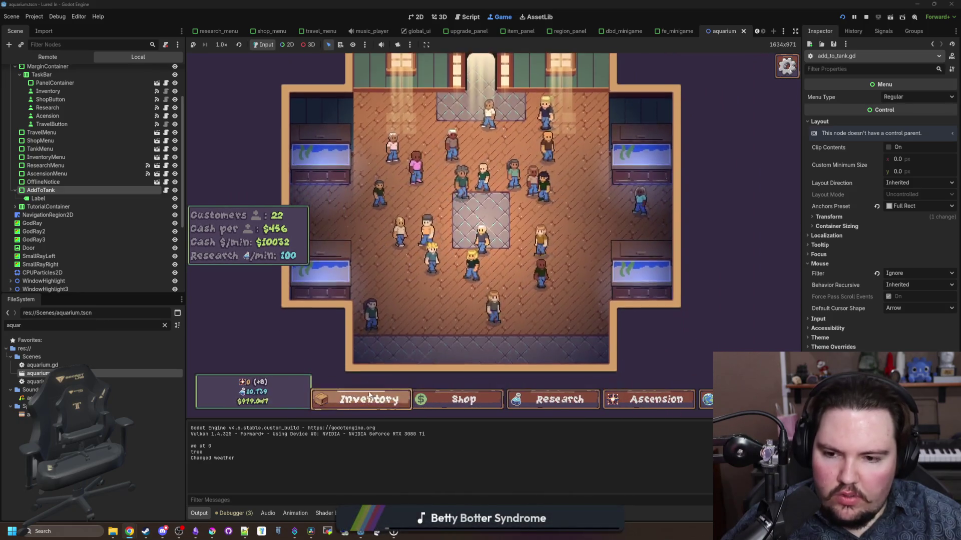
key("i")
left_click(633, 223)
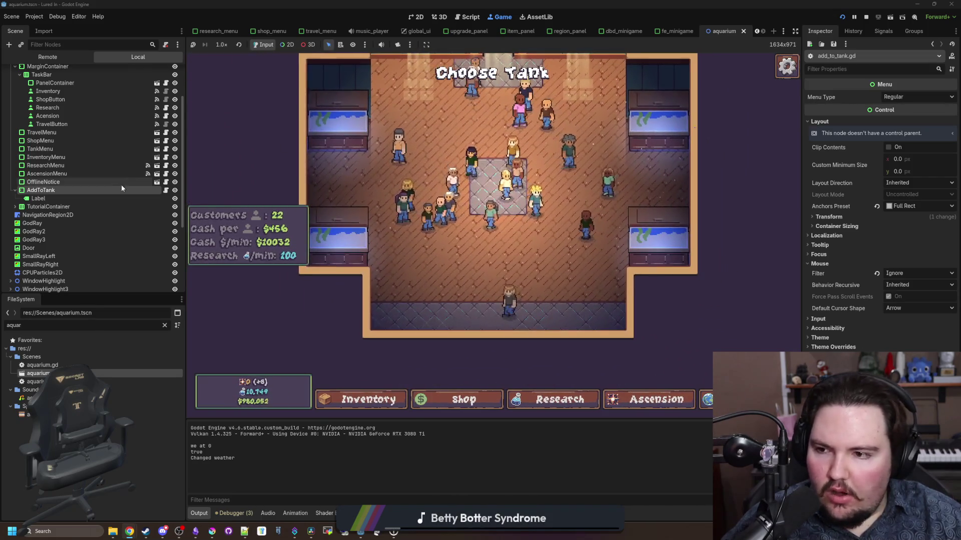
left_click(166, 190)
left_click(587, 97)
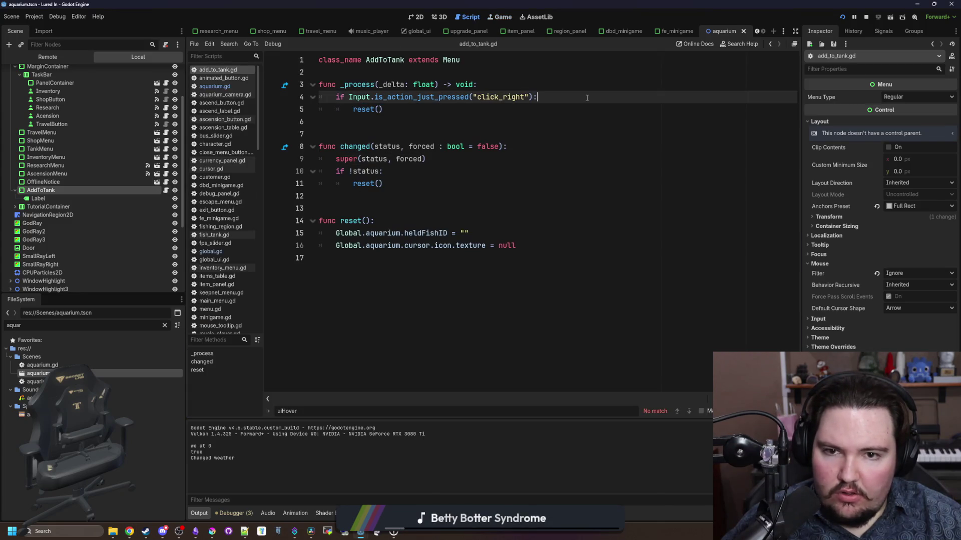
Step: Replace the right-click check's reset() call with toggle_off() and rerun the game with F5
key("Return")
type("off")
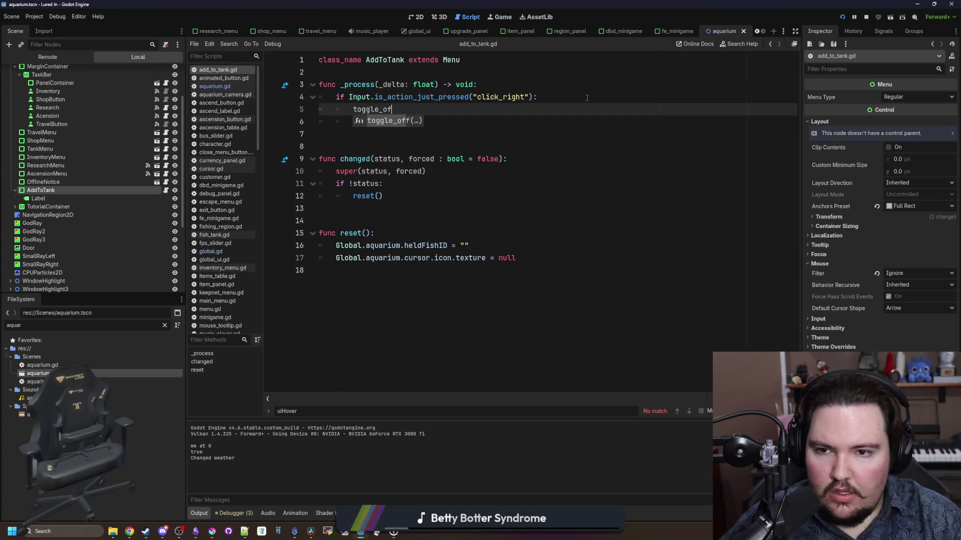
key("Return")
key("Down")
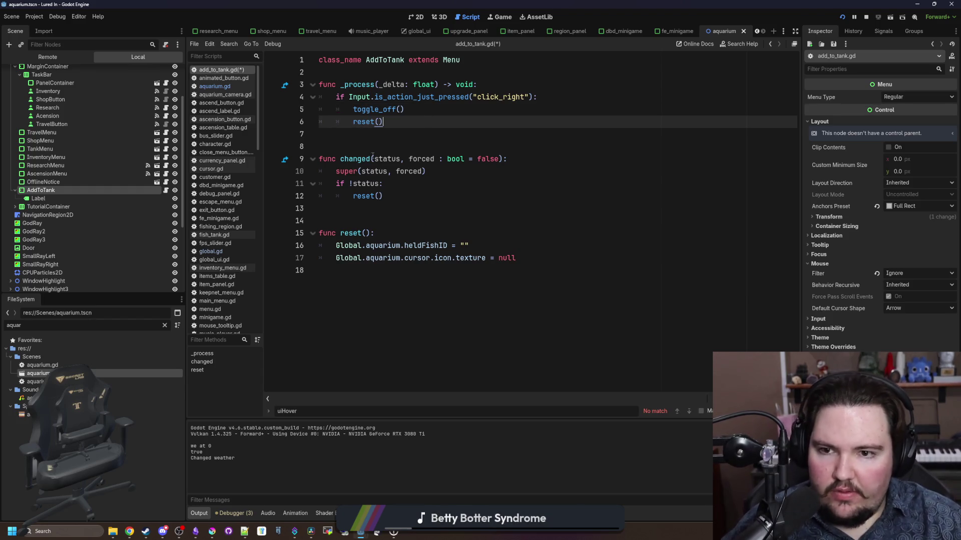
key("BackSpace")
key("F5")
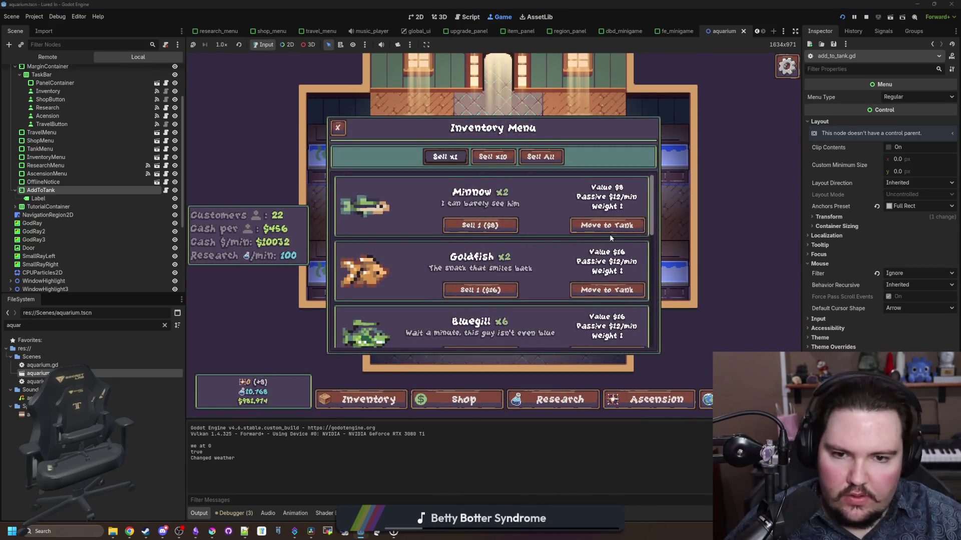
Step: In the game, pick a fish, toggle the Escape Menu and Inventory, and choose a fish for a tank
left_click(606, 226)
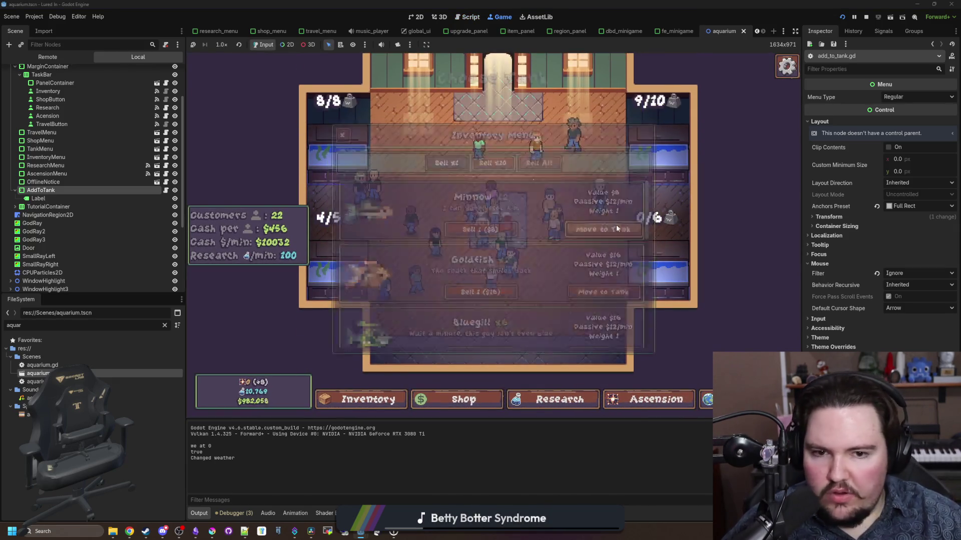
key("Escape")
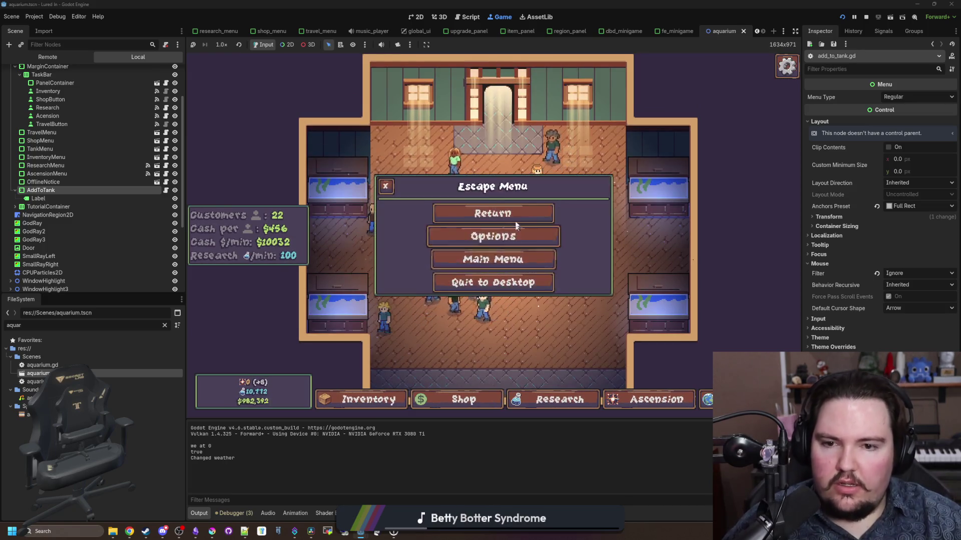
key("Escape")
key("i")
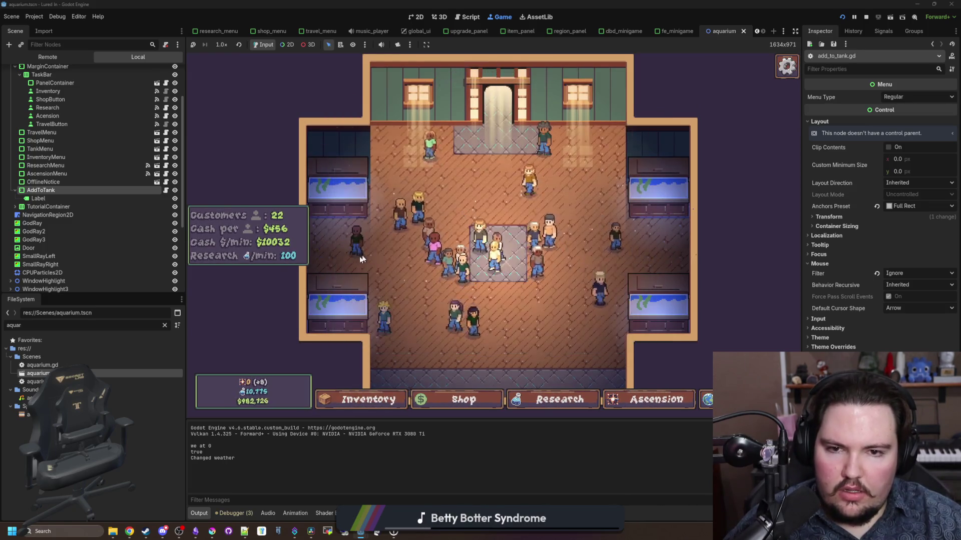
key("i")
left_click(616, 230)
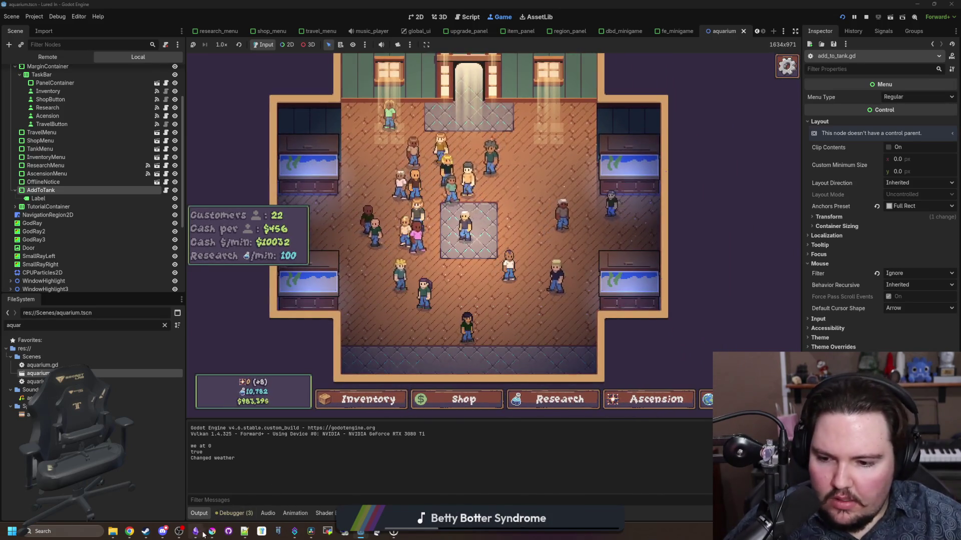
Step: Add a changelog entry that right-clicking while holding a fish returns it to inventory, then minimise Obsidian
key("alt+Tab")
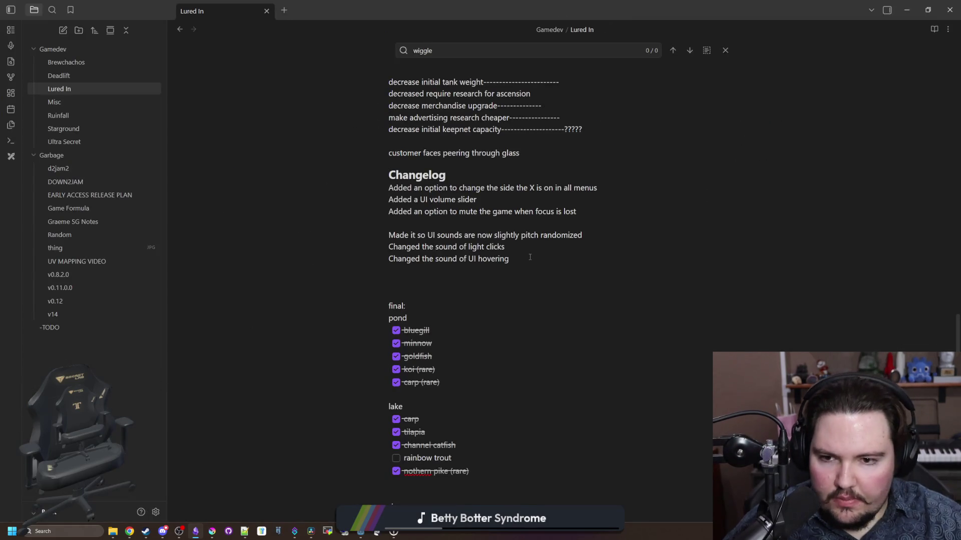
key("Return")
type("Ma")
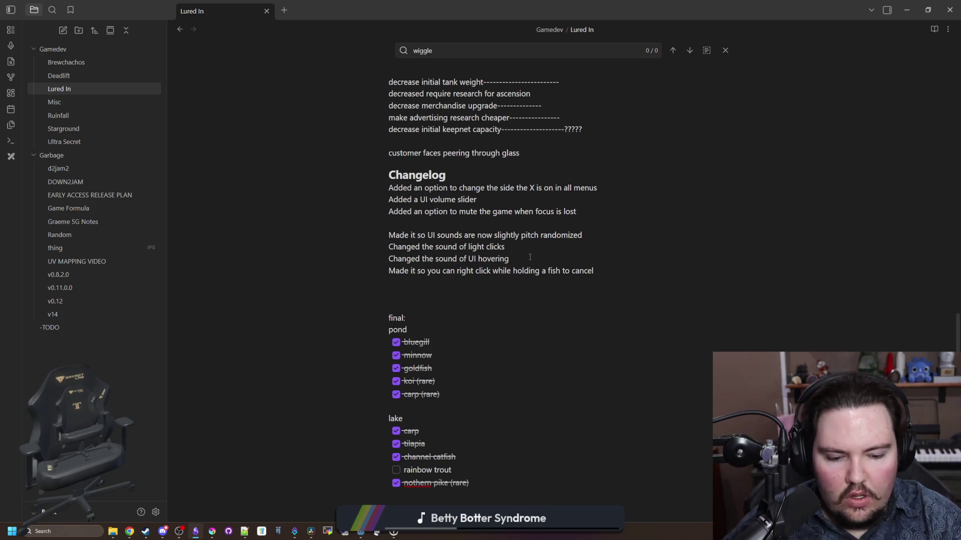
type("and return it to your inventory")
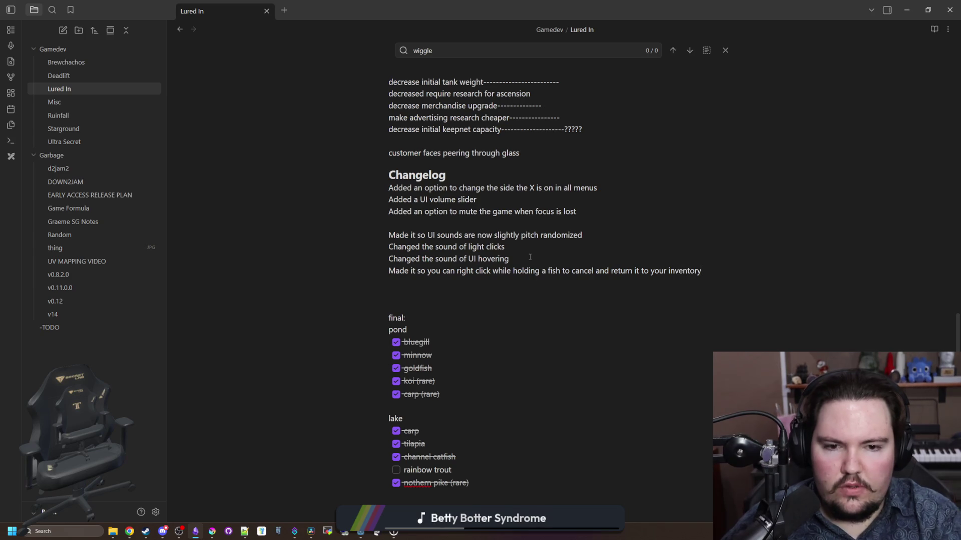
key("super+Down")
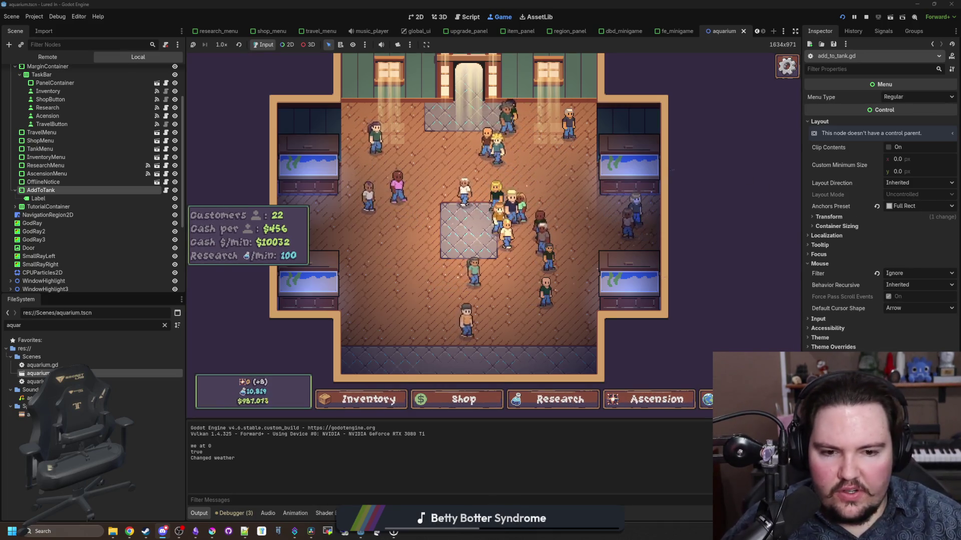
Step: Travel to the pond and set the game's Master Volume to 33
left_click(705, 399)
left_click(611, 172)
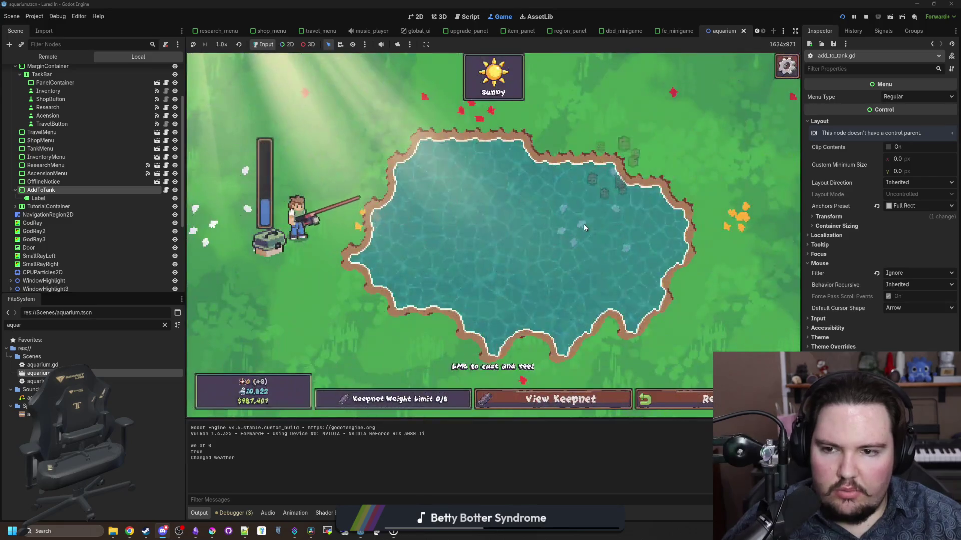
key("Escape")
left_click(519, 241)
left_click(519, 174)
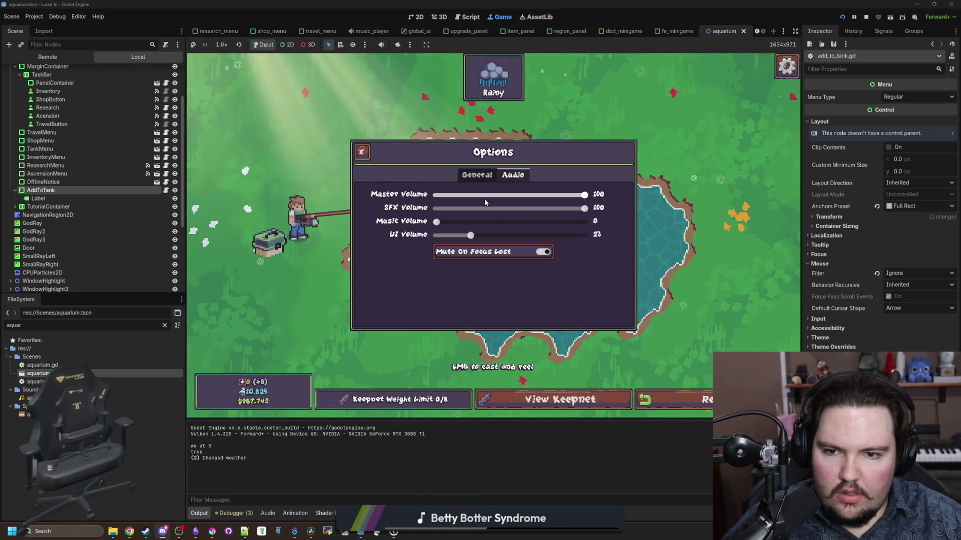
left_click(485, 195)
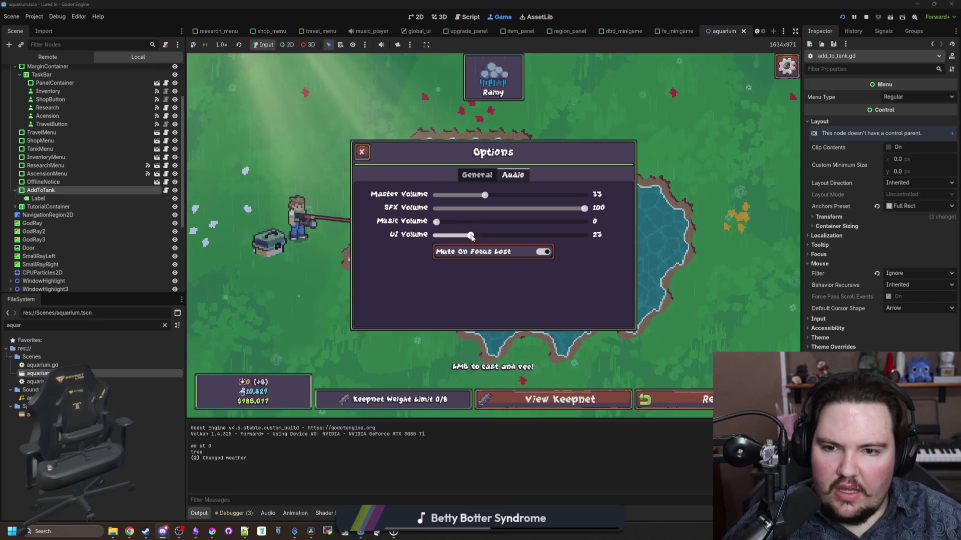
key("Escape")
Step: Cast into the pond and win the reeling minigame by keeping the bobber in the fish zone
left_click(461, 204)
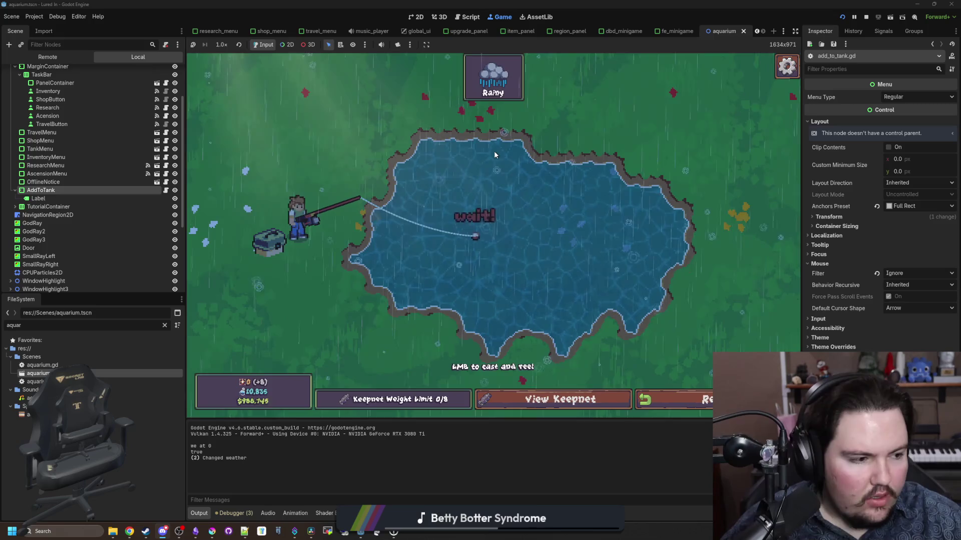
left_click(532, 170)
left_click_drag(532, 169, 531, 169)
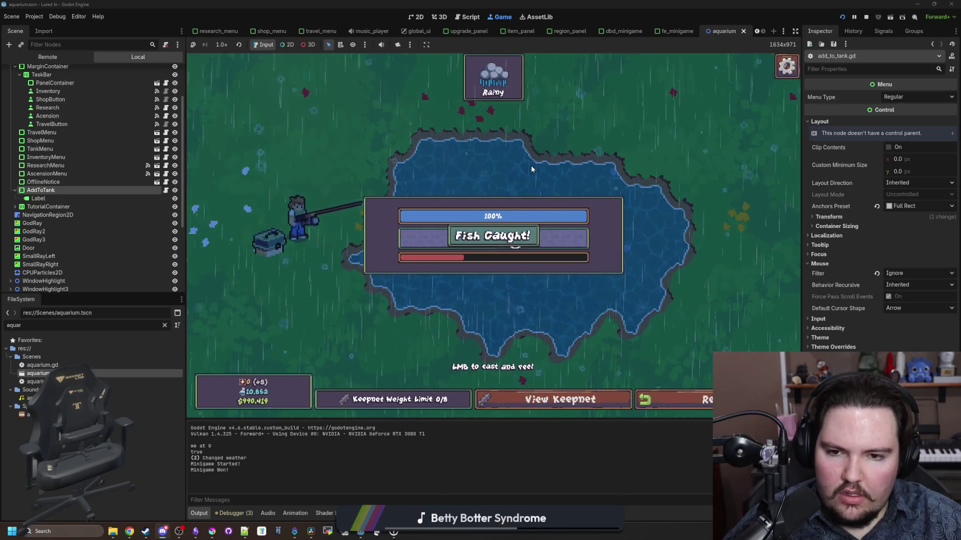
Step: Cast again, win the timing-ring minigame to catch a second fish, and stop the game
left_click_drag(451, 175, 451, 175)
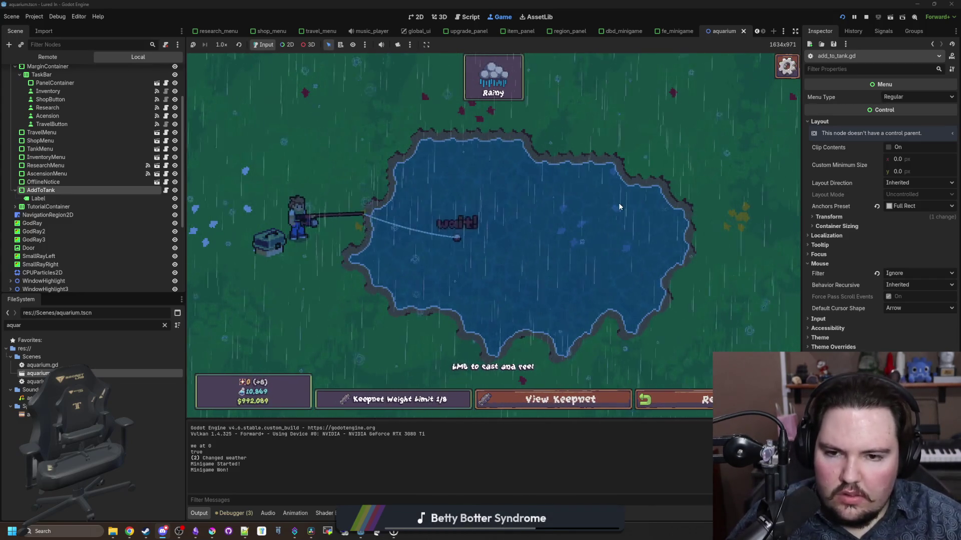
left_click(540, 213)
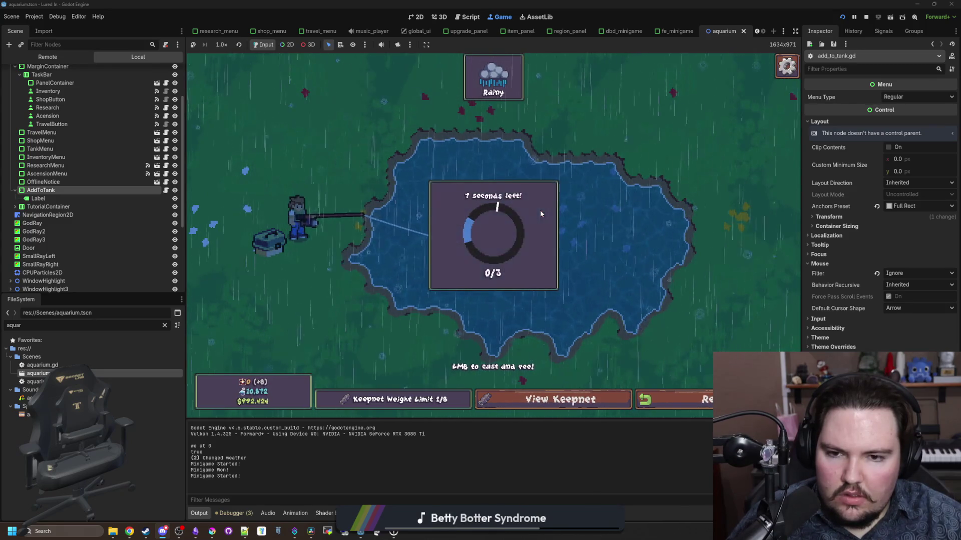
left_click(483, 223)
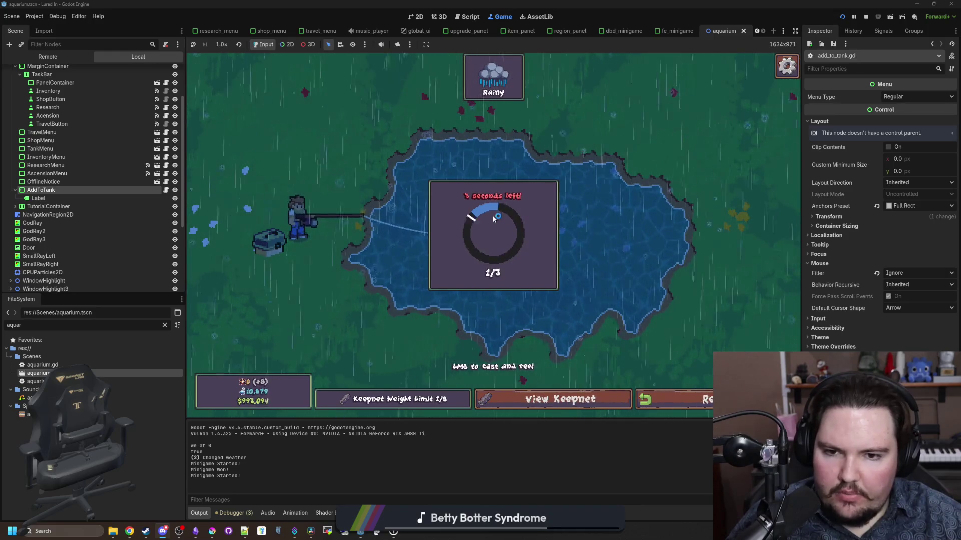
left_click(492, 216)
left_click(493, 217)
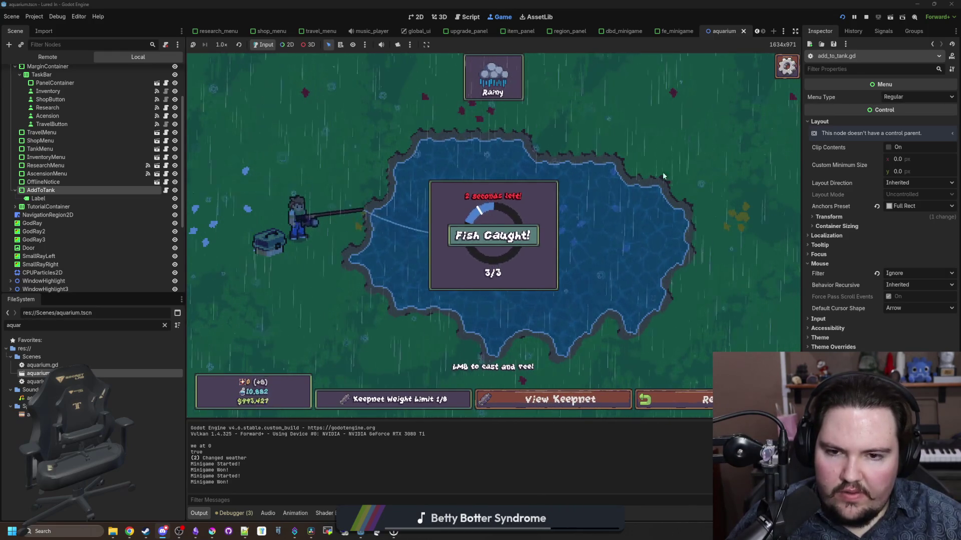
left_click(866, 17)
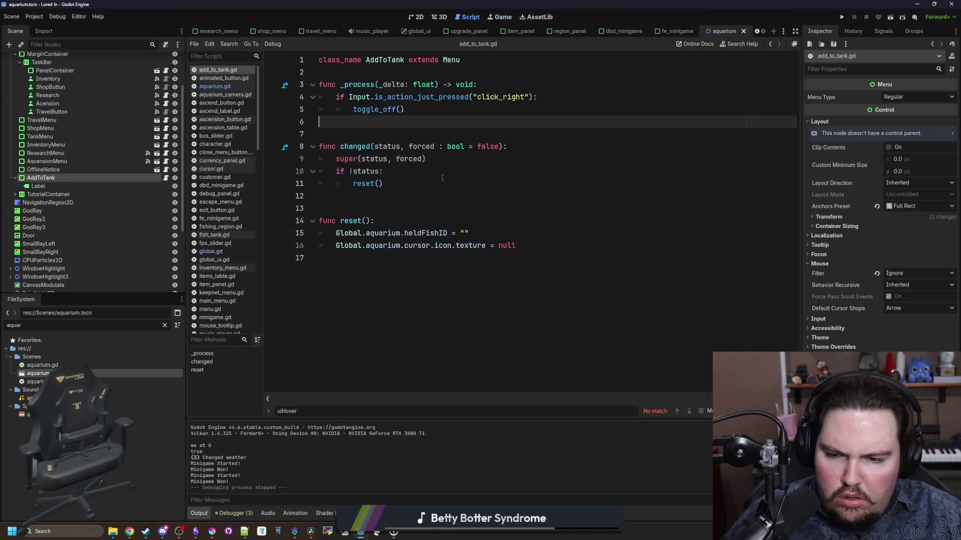
Step: Filter the FileSystem for 'mini' and open dbd_minigame.tscn
left_click(377, 221)
left_click(377, 212)
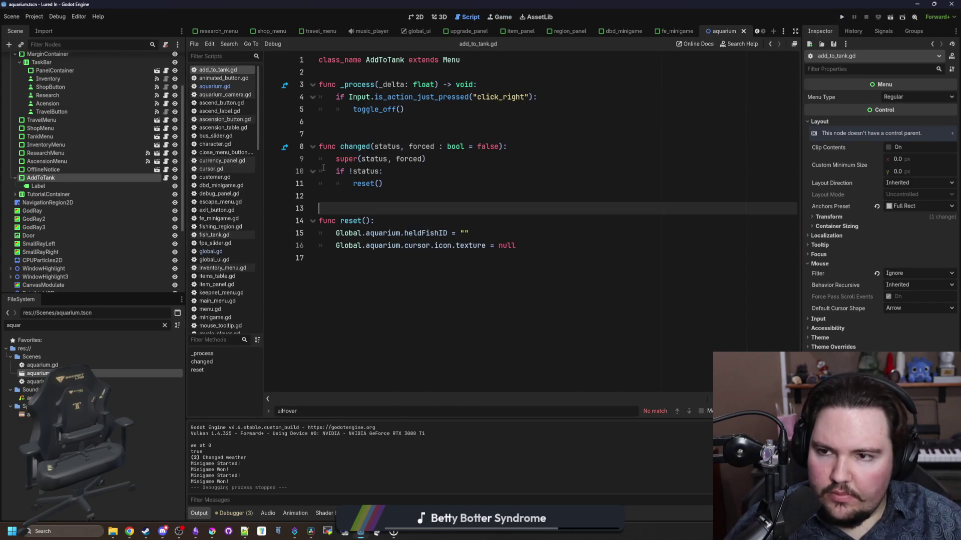
left_click(165, 326)
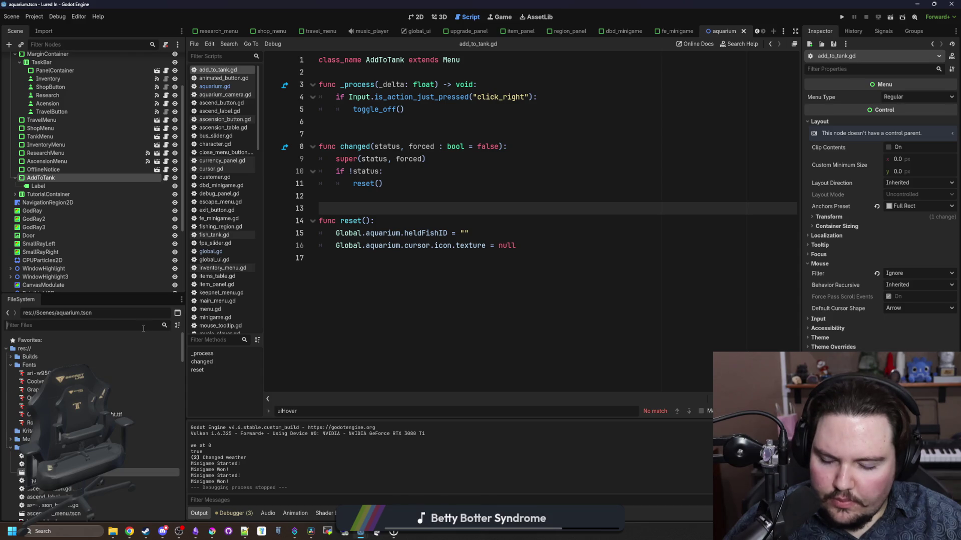
type("mini")
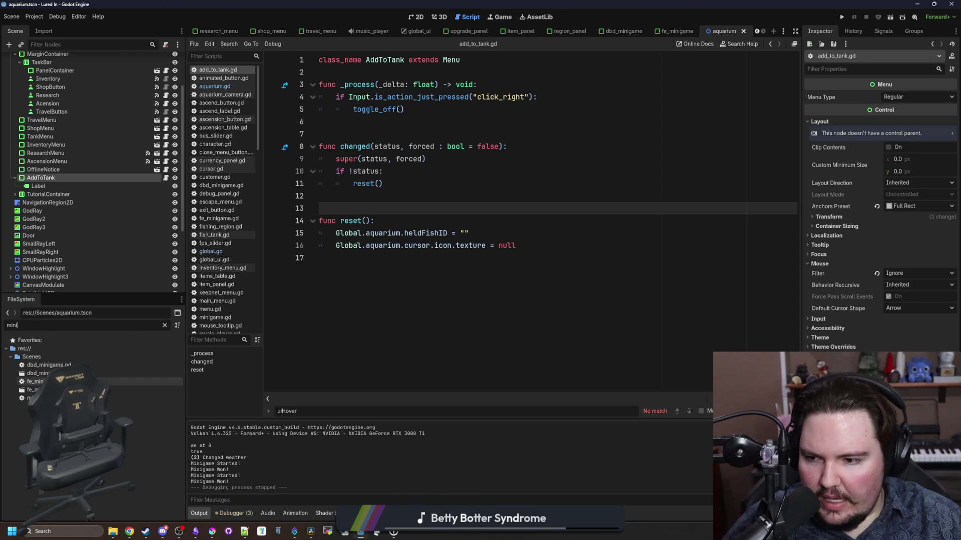
double_click(45, 374)
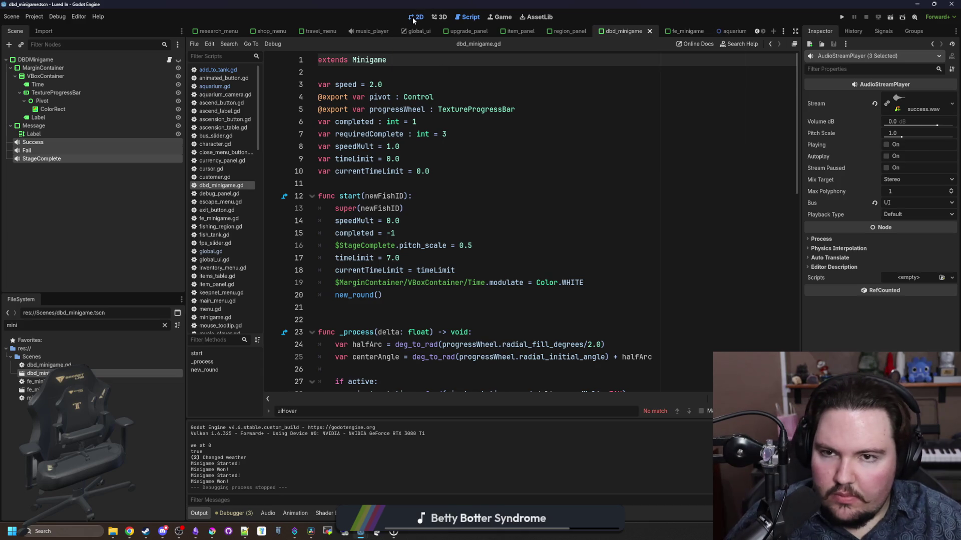
Step: In the 2D view, make the DBDMinigame root node visible and open its script
left_click(413, 19)
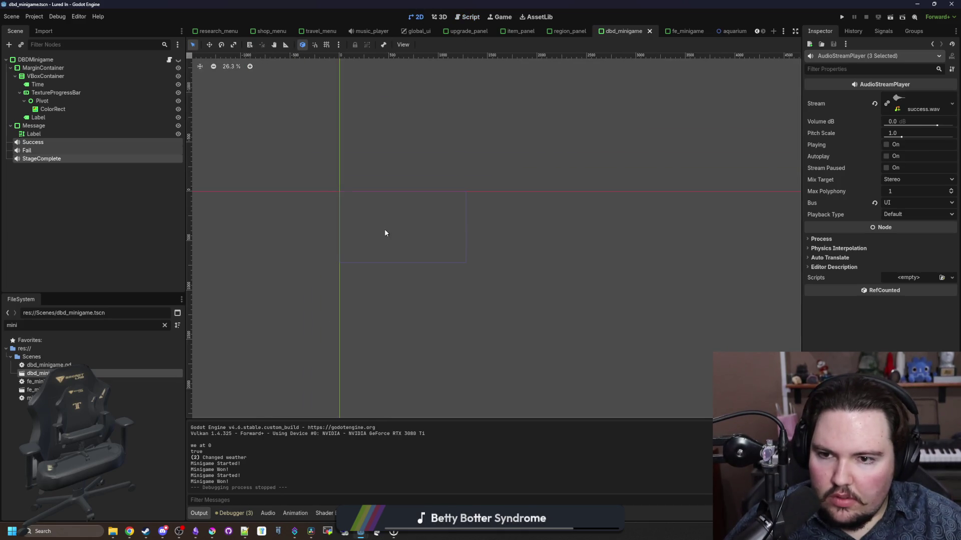
scroll(385, 232, "up", 15)
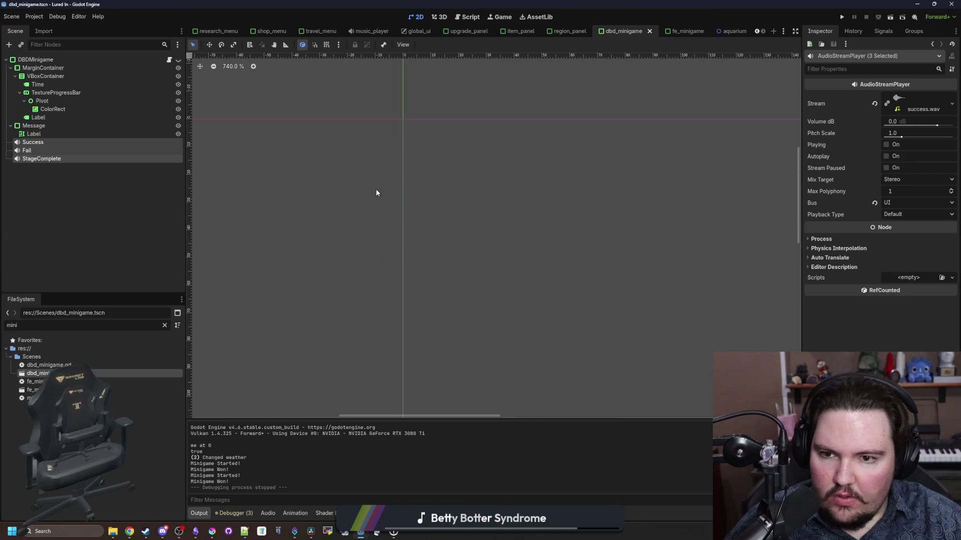
left_click(100, 60)
left_click(179, 60)
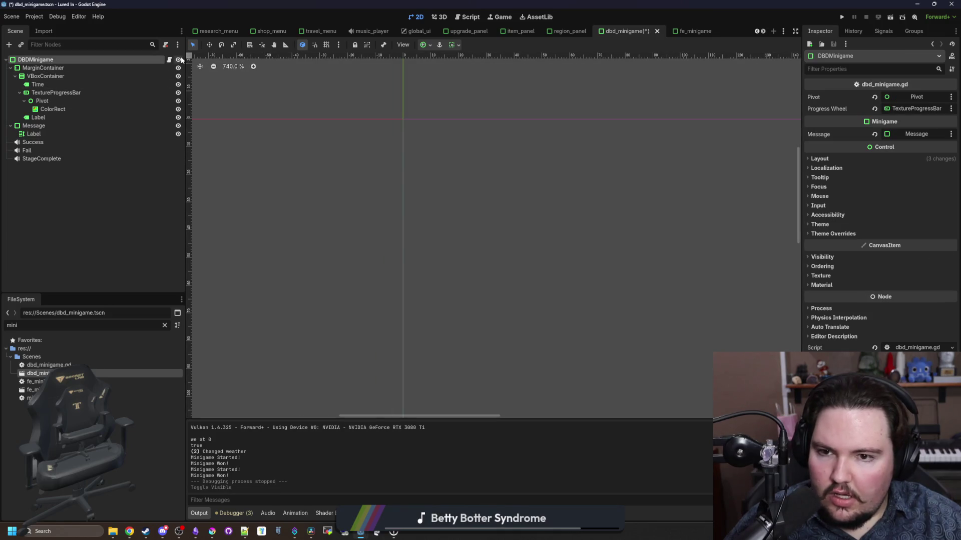
scroll(313, 239, "down", 9)
scroll(635, 401, "up", 3)
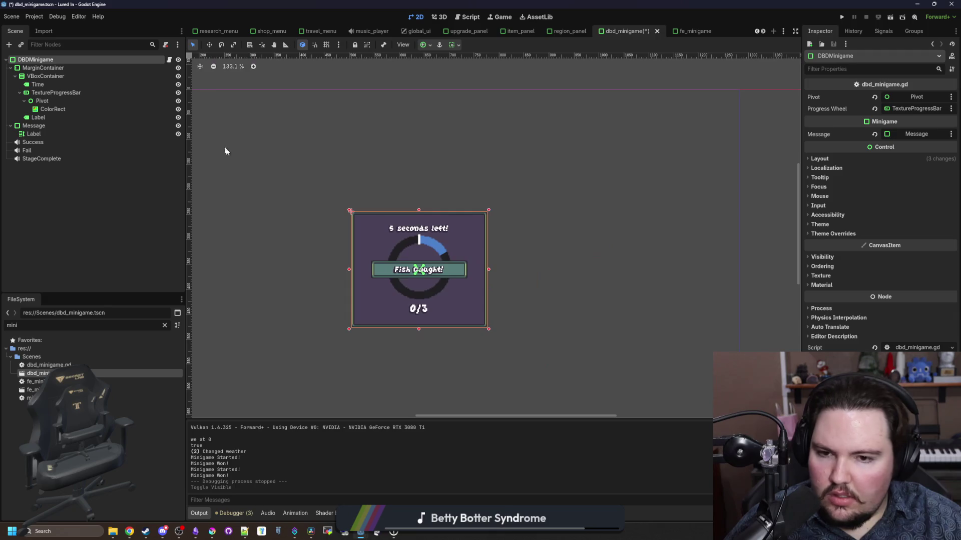
left_click(168, 59)
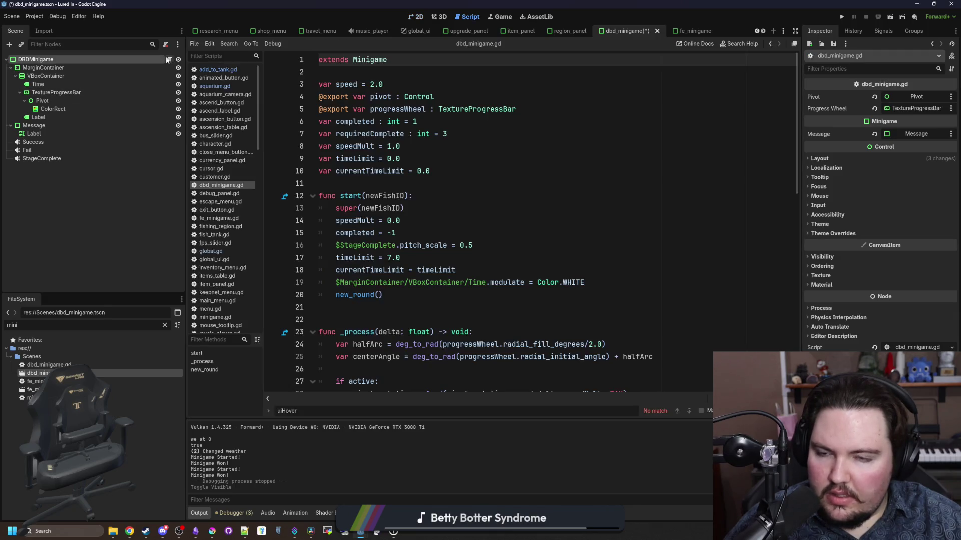
Step: Add a _ready() -> void function above func start that calls super() and sets visible = false
left_click(445, 200)
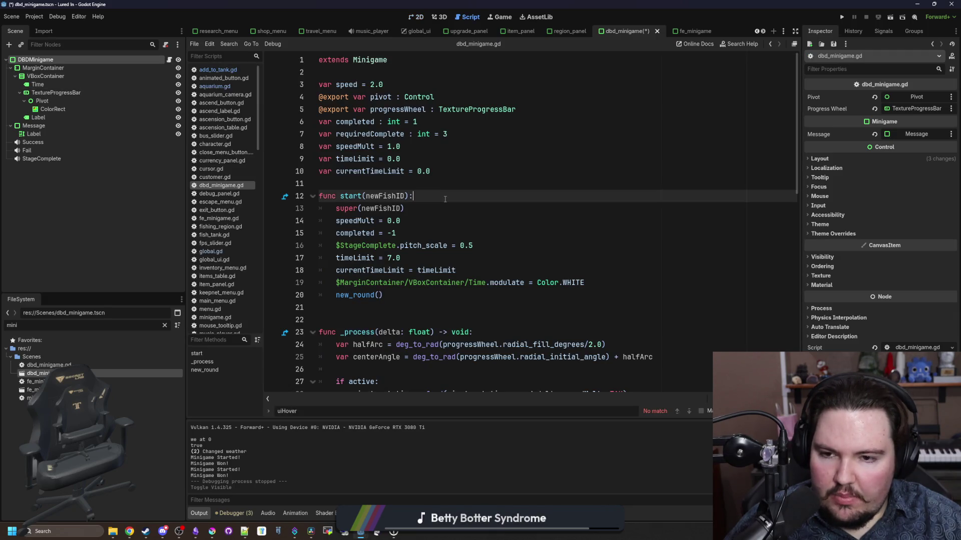
left_click(365, 187)
key("Return")
key("Return")
key("Return")
key("Up")
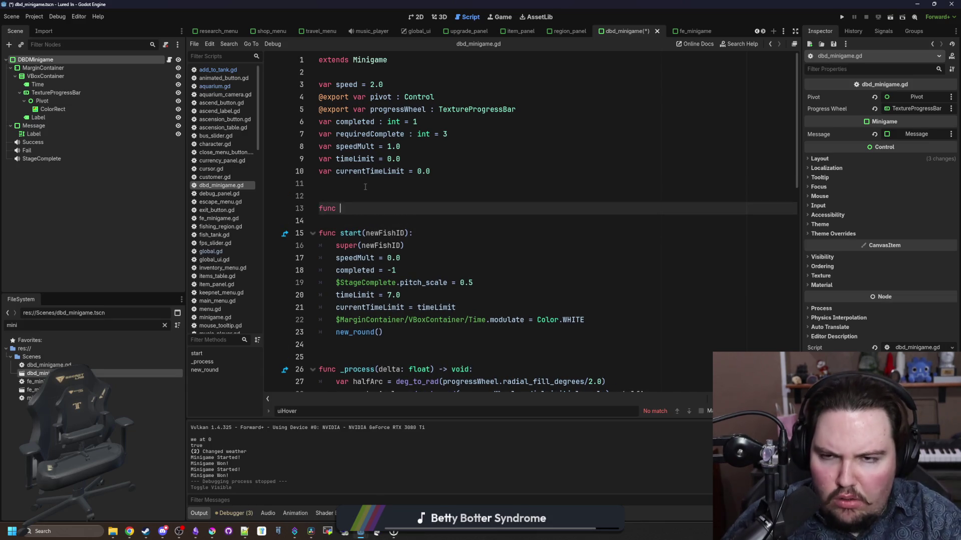
type("a")
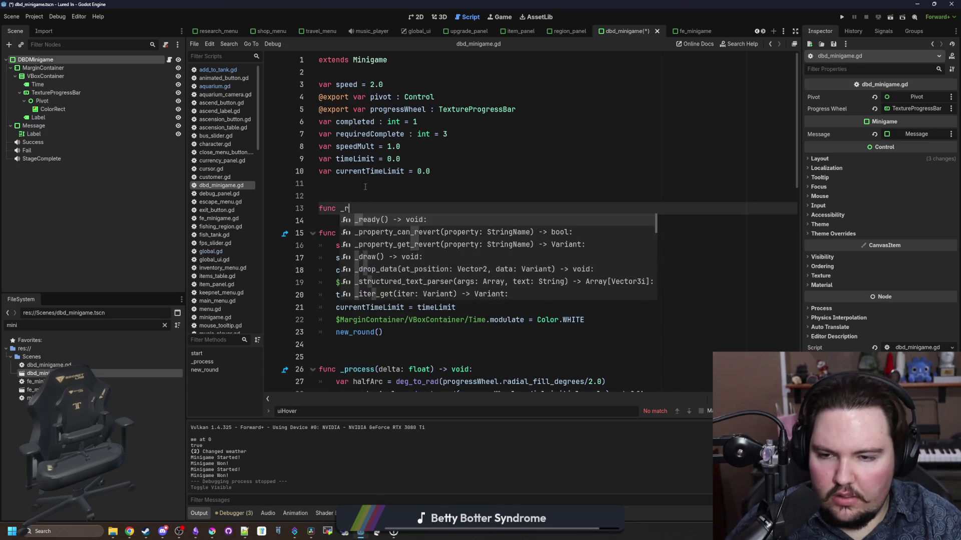
key("Return")
key("Return")
type("super(")
key("Return")
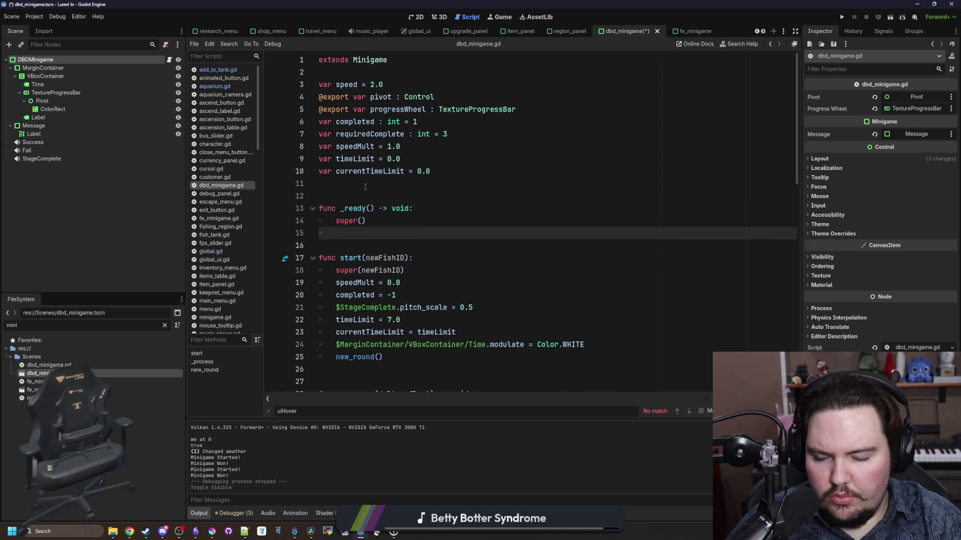
type("visible = fals")
key("Return")
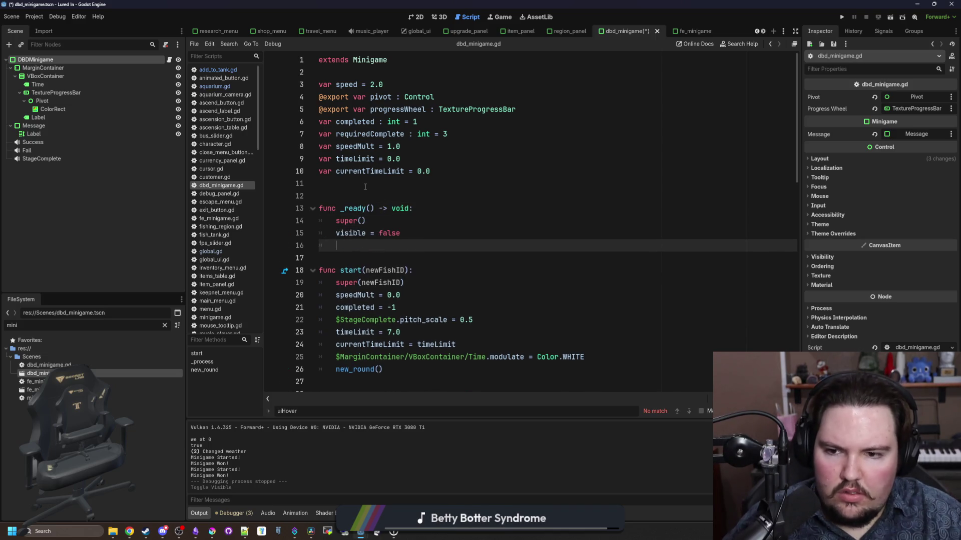
Step: Jump from super() to the parent minigame.gd script
left_click(348, 224, "ctrl")
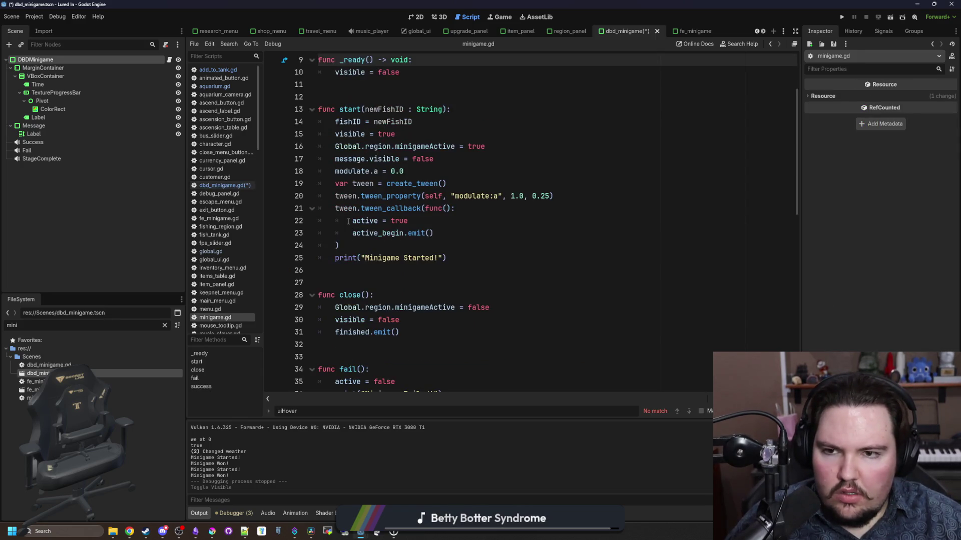
scroll(362, 198, "up", 3)
scroll(401, 178, "down", 5)
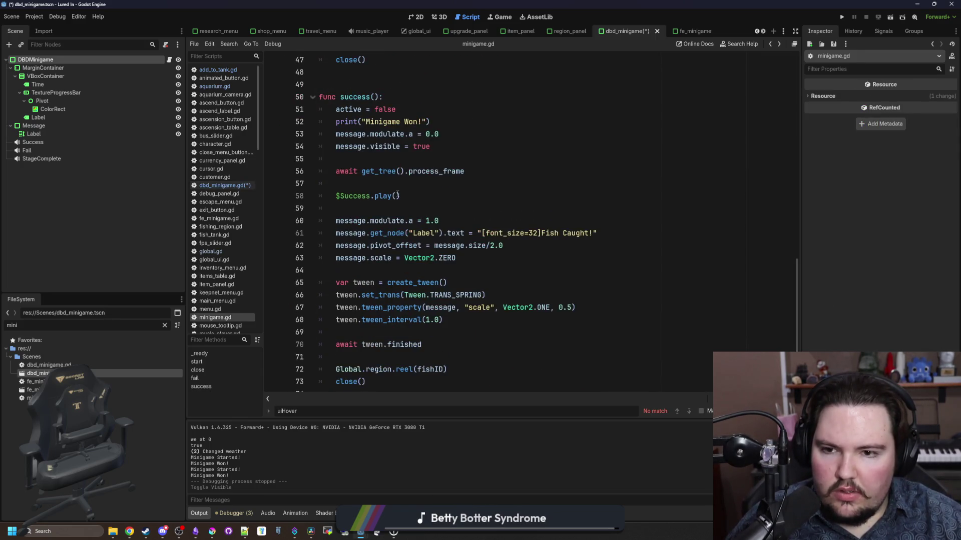
Step: Delete the leftover _ready function from dbd_minigame.gd and save the script
left_click(224, 185)
mouse_move(403, 233)
left_mouse_down()
mouse_move(360, 221)
mouse_move(312, 186)
left_mouse_up()
key("BackSpace")
key("BackSpace")
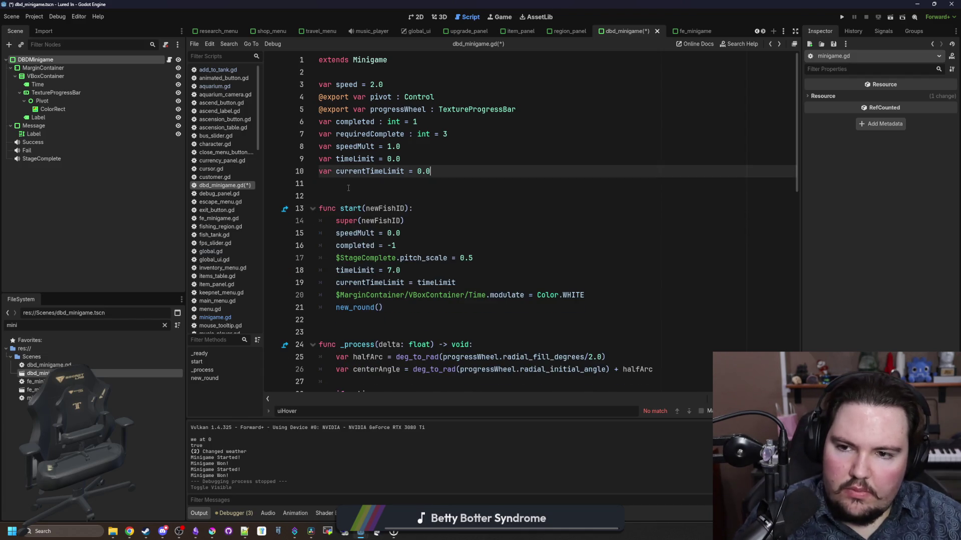
left_click(348, 187)
key("ctrl+s")
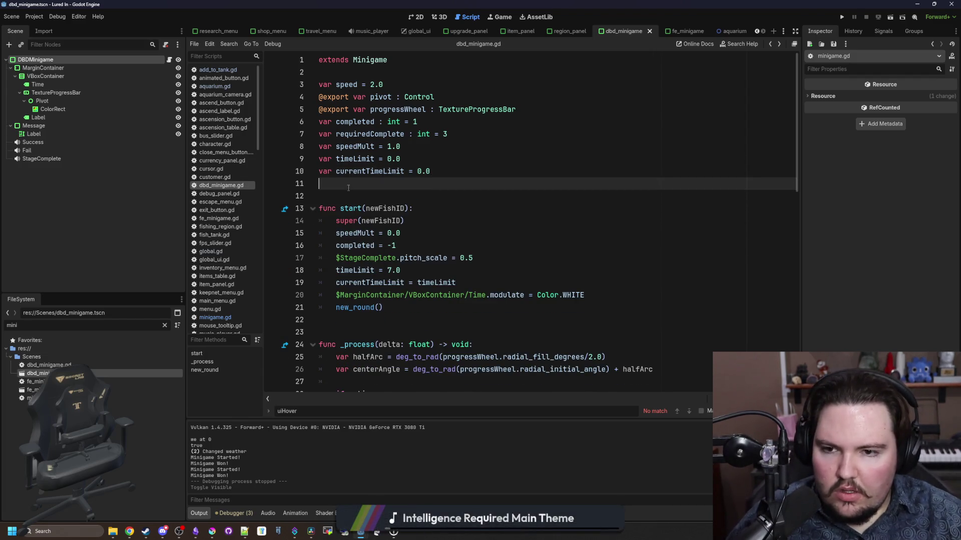
Step: Go to the new_round() definition and its completed += 1 line
scroll(361, 215, "down", 2)
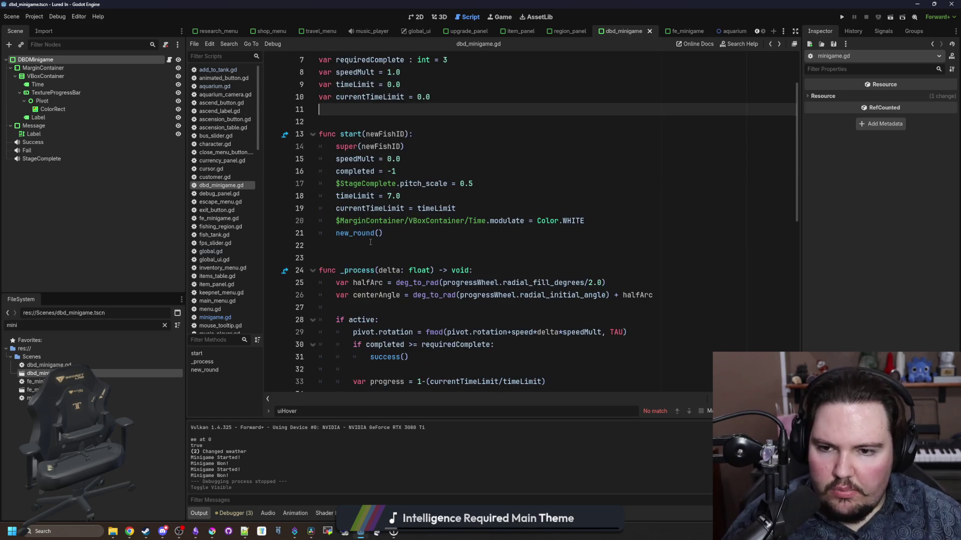
left_click(371, 245)
scroll(375, 225, "down", 6)
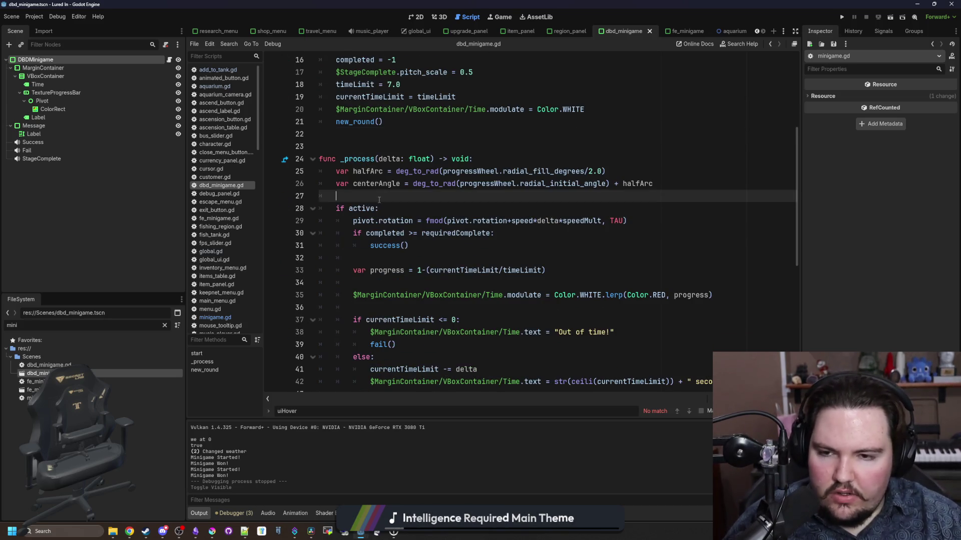
scroll(395, 215, "up", 8)
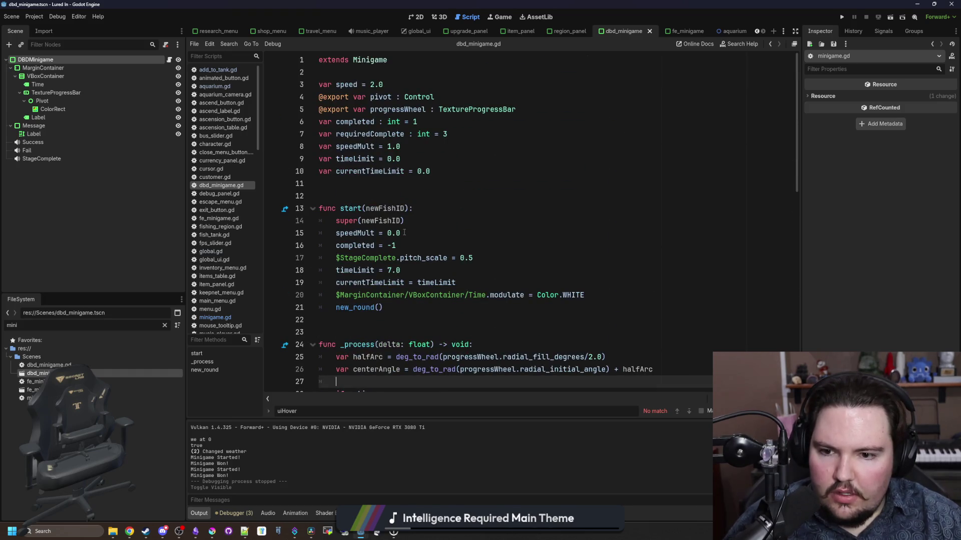
scroll(425, 250, "down", 2)
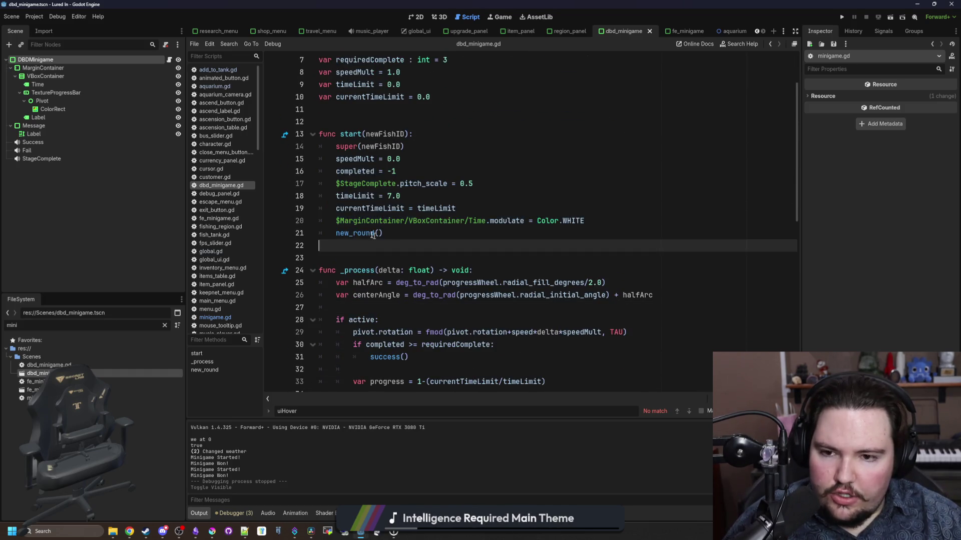
left_click(356, 233, "ctrl")
left_click(510, 235)
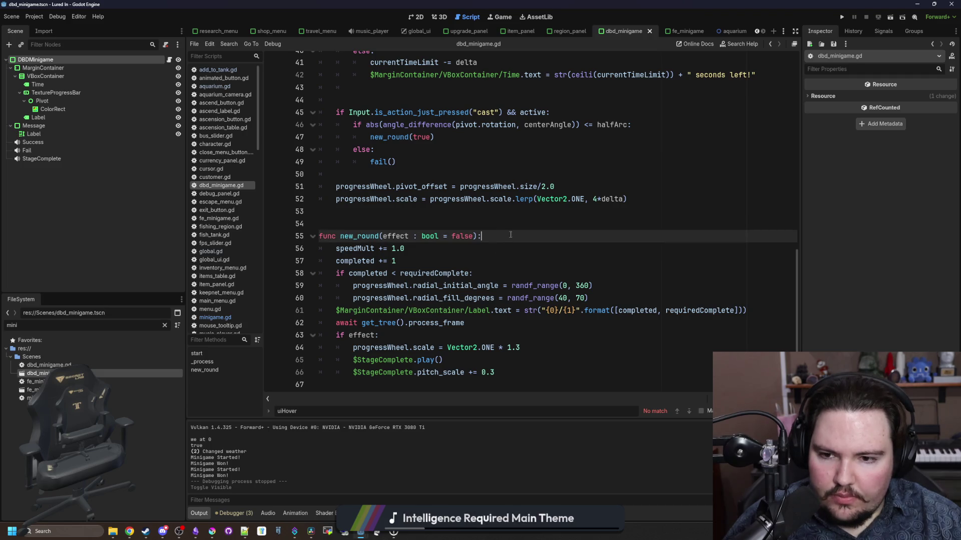
left_click(486, 257)
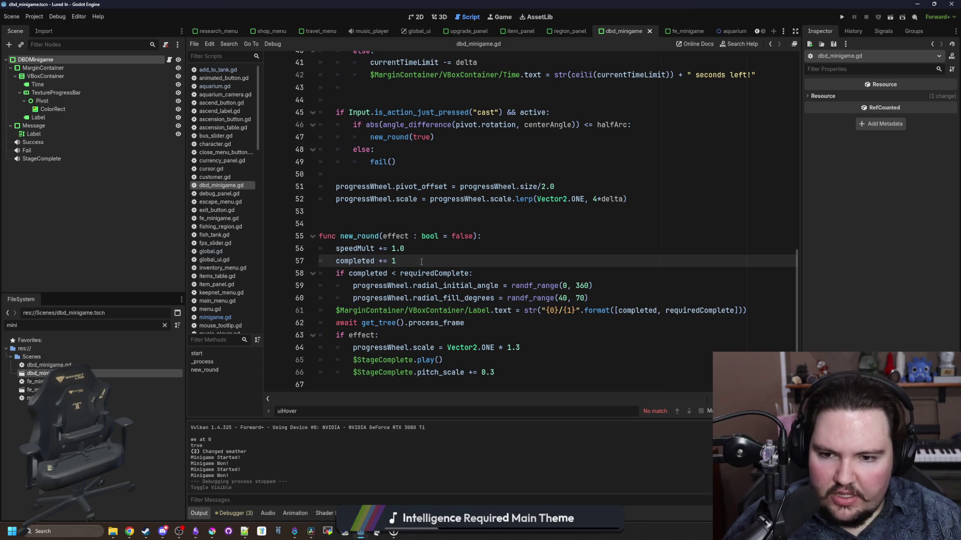
Step: Widen the code editor and locate the random initial-angle assignment and the requiredComplete check
left_click_drag(801, 286, 875, 286)
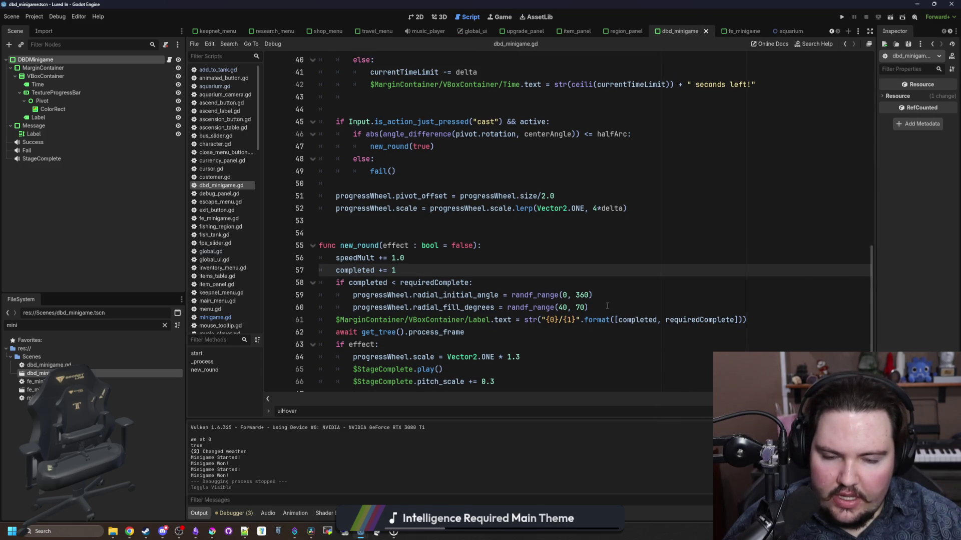
scroll(548, 287, "down", 1)
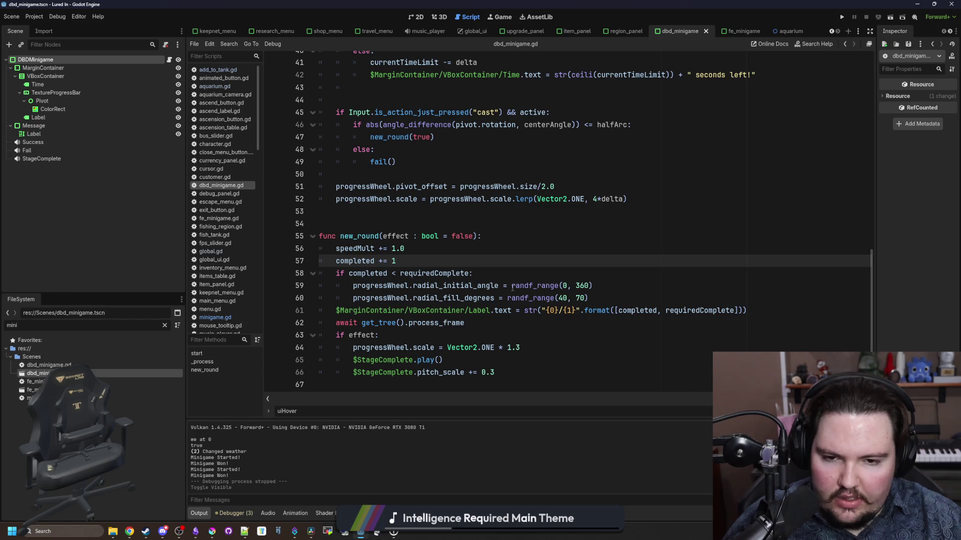
left_click_drag(623, 286, 404, 286)
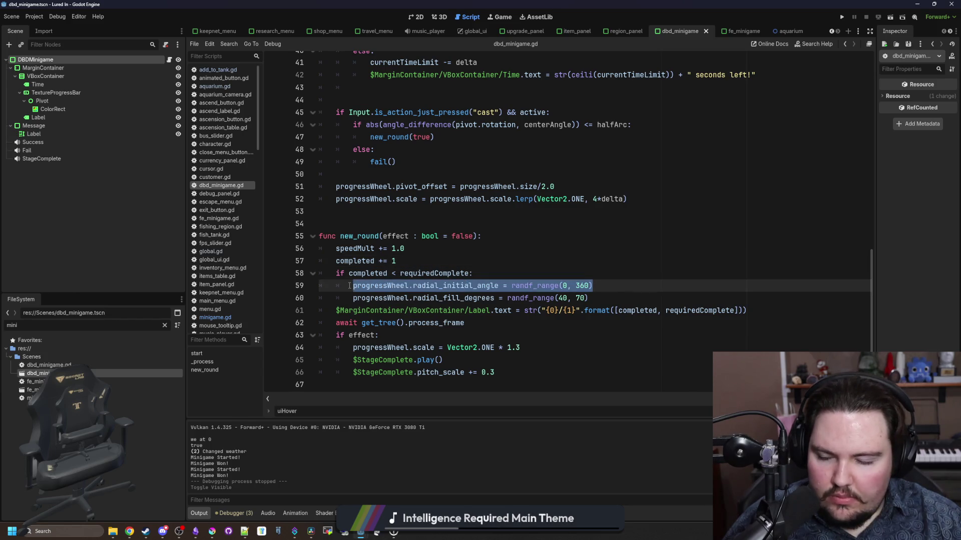
left_click(465, 262)
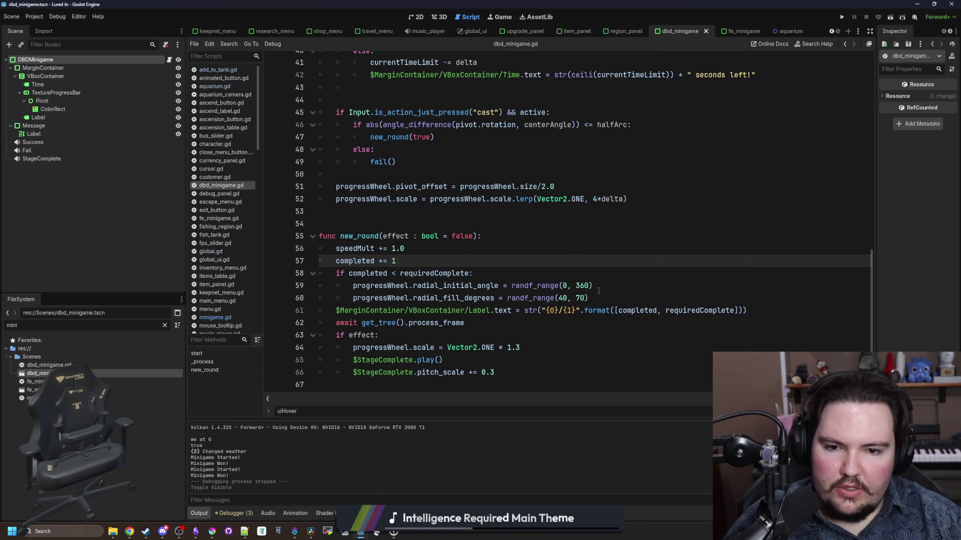
left_click(567, 274)
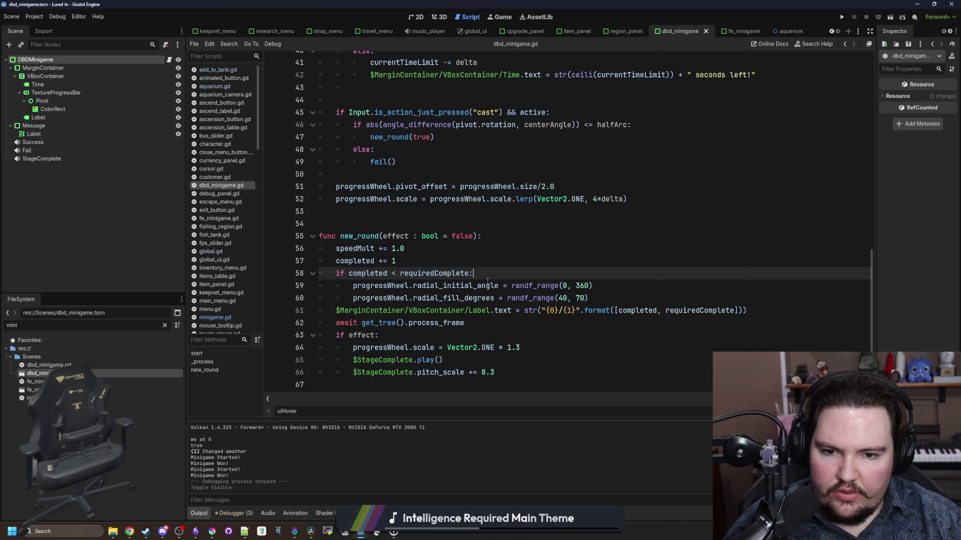
Step: Add an 'if completed == 0:' branch in new_round, indenting the existing angle assignment under else
key("Return")
type("if completed ==")
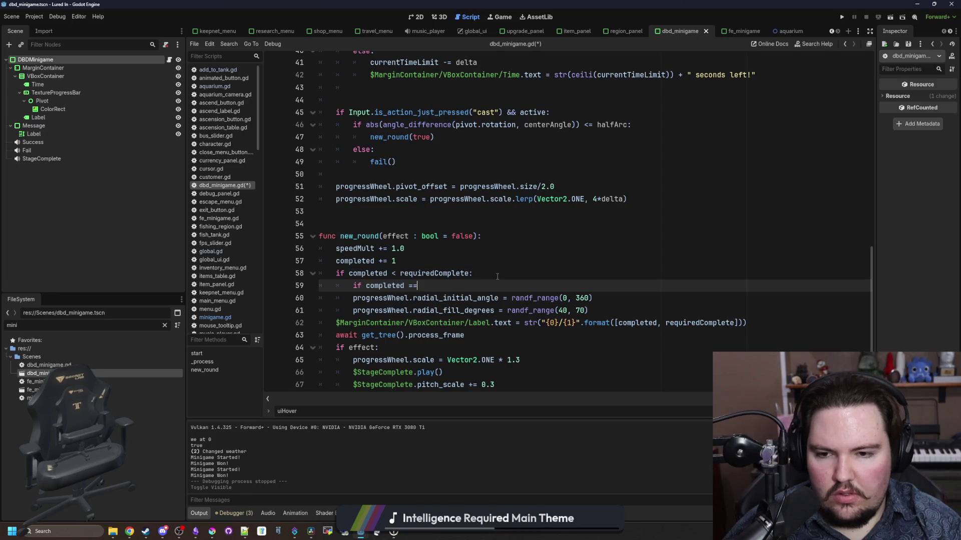
type("0:")
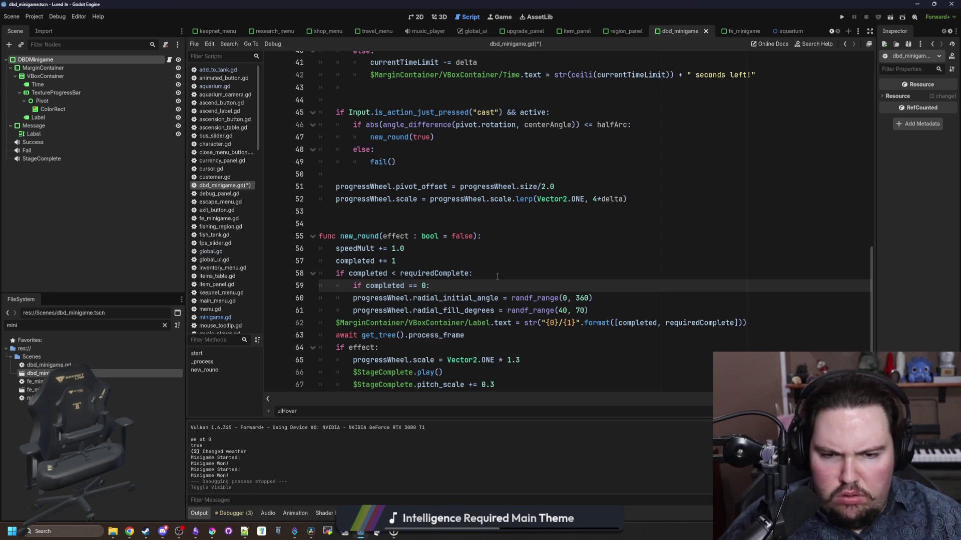
key("Return")
key("Return")
type("else:")
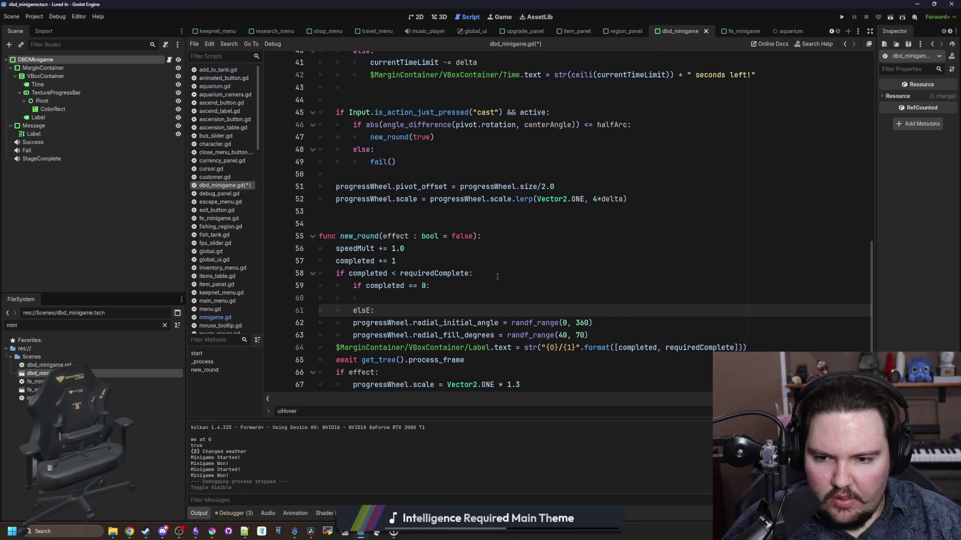
left_click(354, 323)
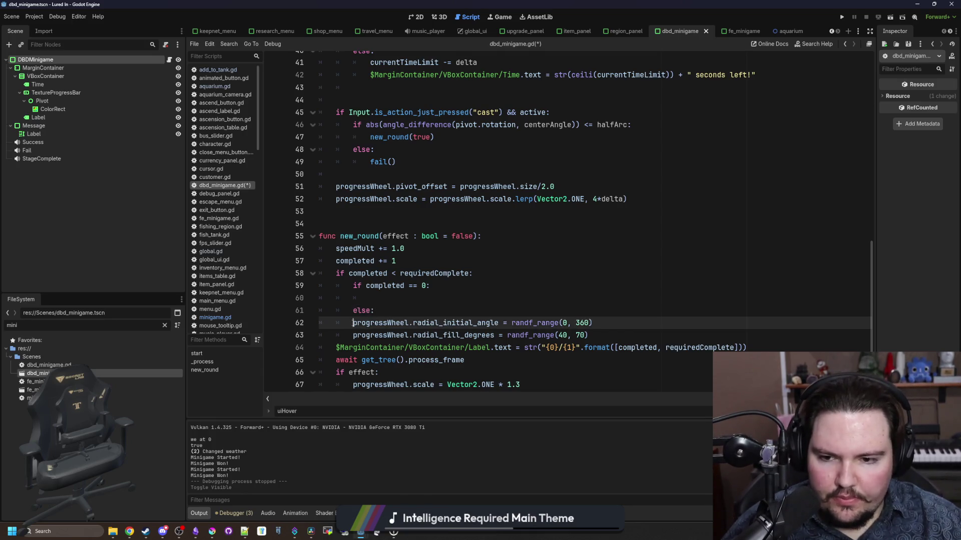
key("Tab")
Step: Give the first round radial_initial_angle = randf_range(160, 200) and save the script
left_click_drag(610, 332, 370, 332)
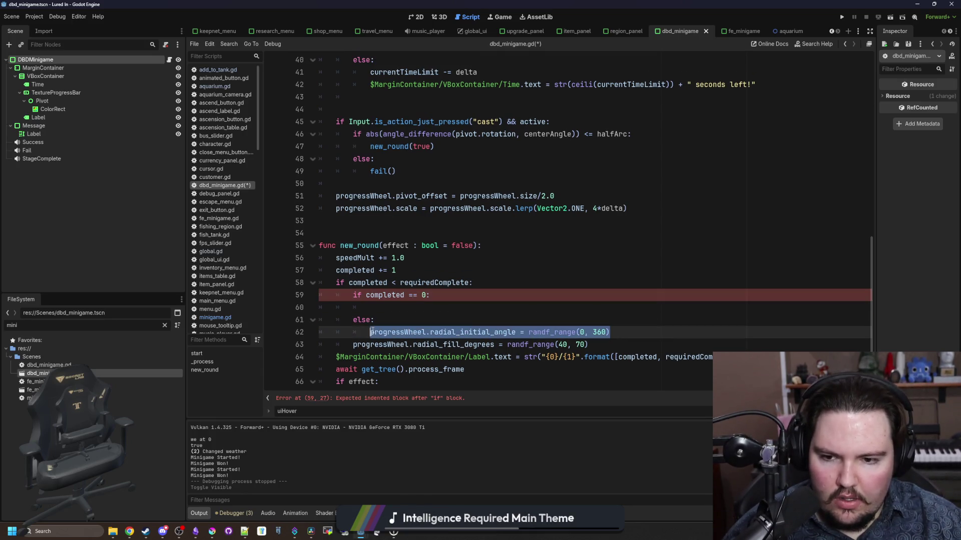
key("ctrl+c")
left_click(385, 308)
key("ctrl+v")
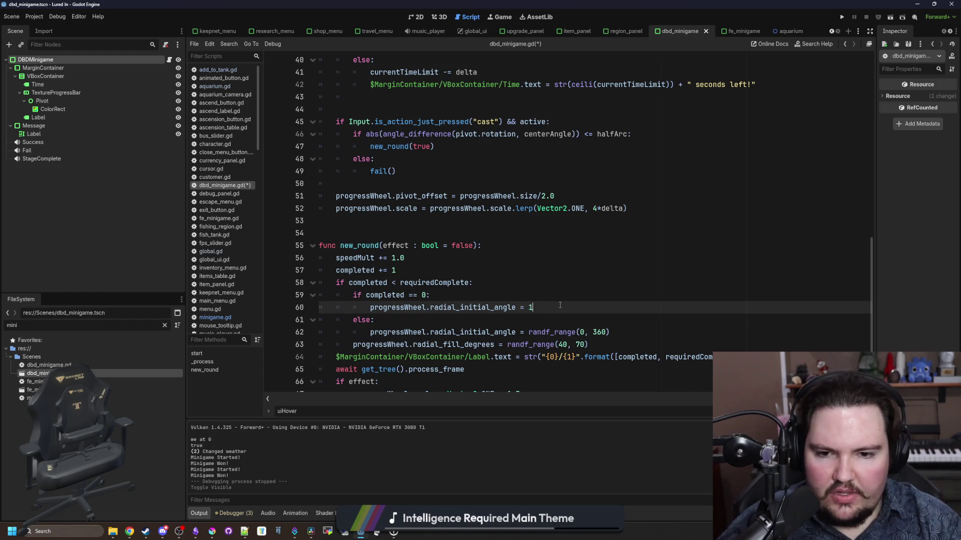
type("randf_range(")
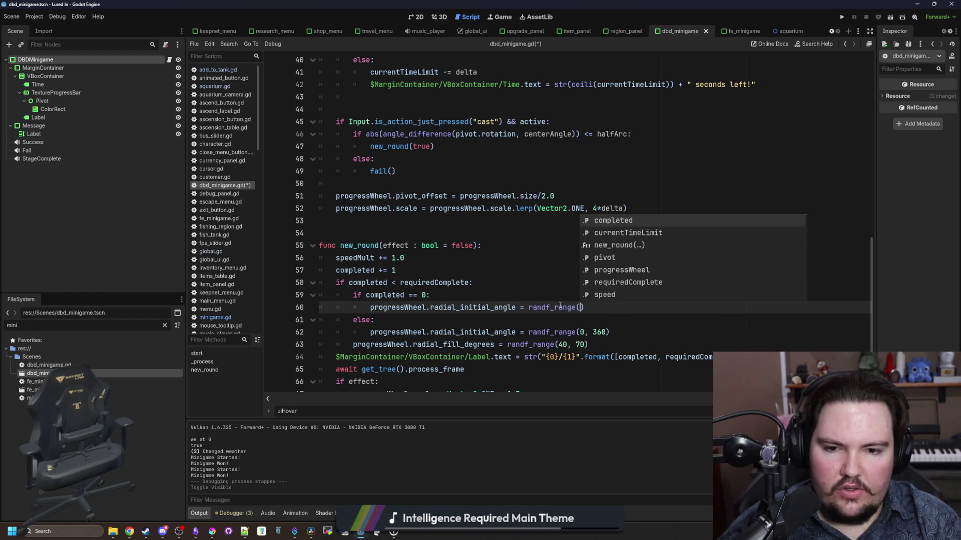
key("Return")
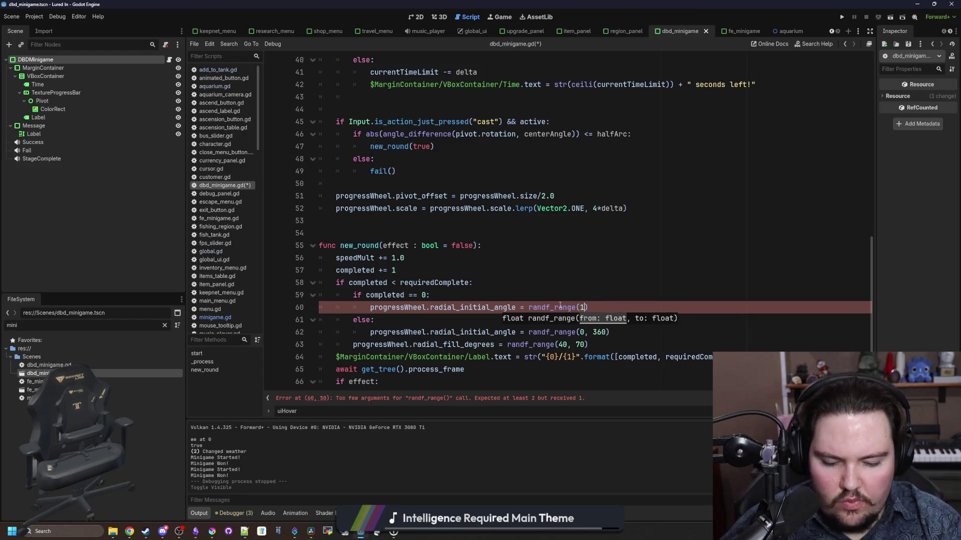
type("180")
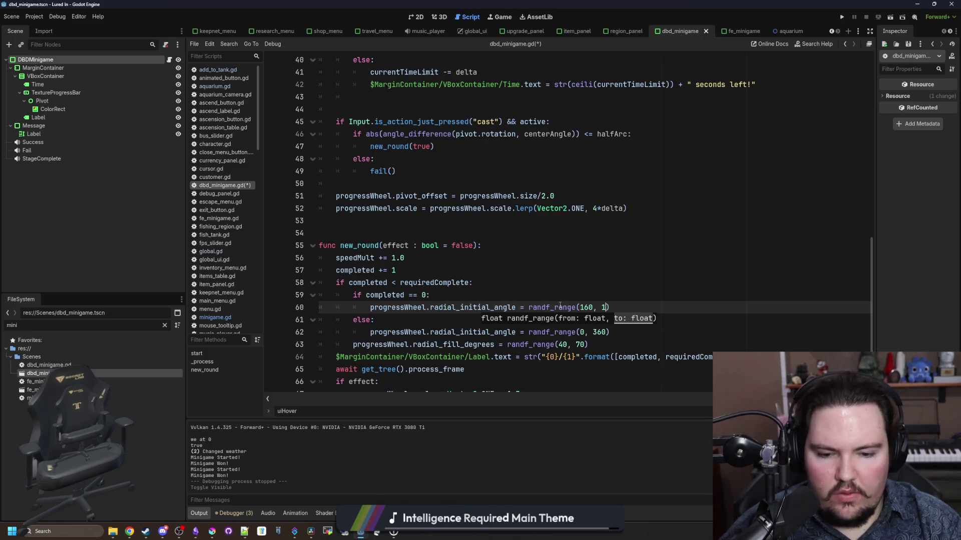
type("200")
key("ctrl+s")
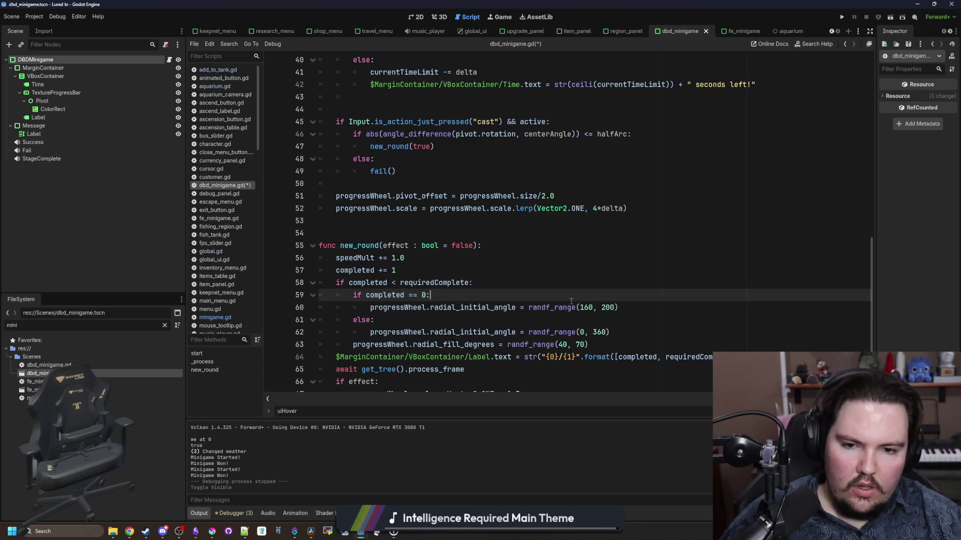
left_click(443, 320)
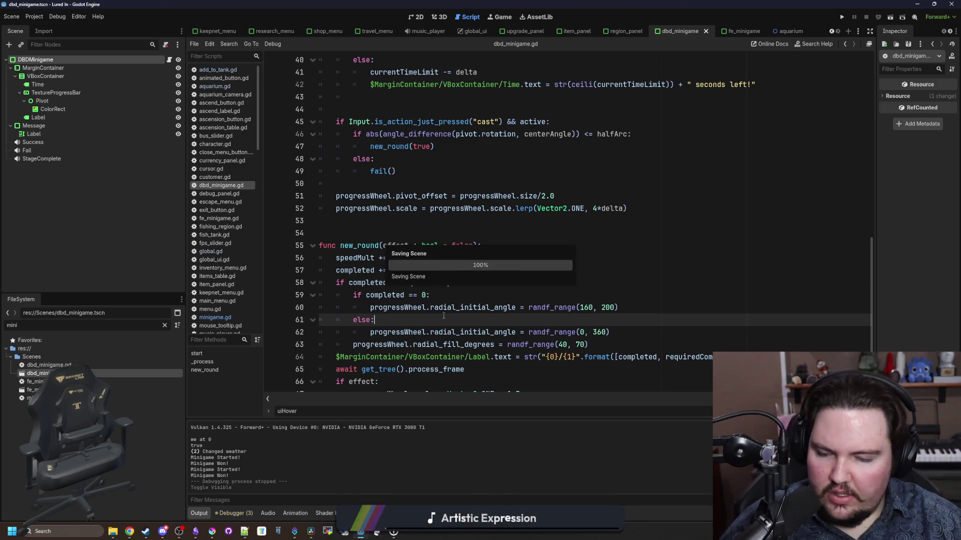
Step: Run the game into the aquarium shop, open aquarium.gd from the Aquarium root, then stop the game
left_click(841, 17)
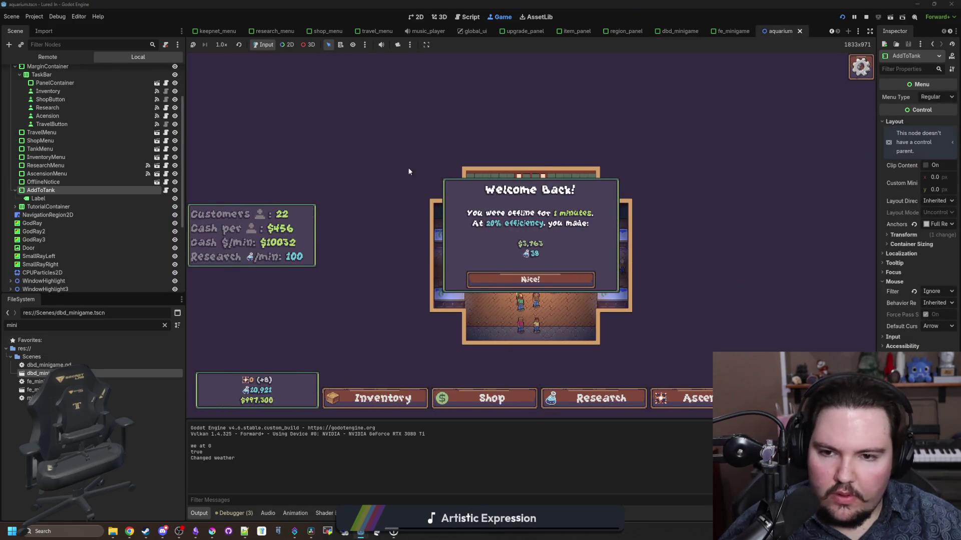
left_click(530, 277)
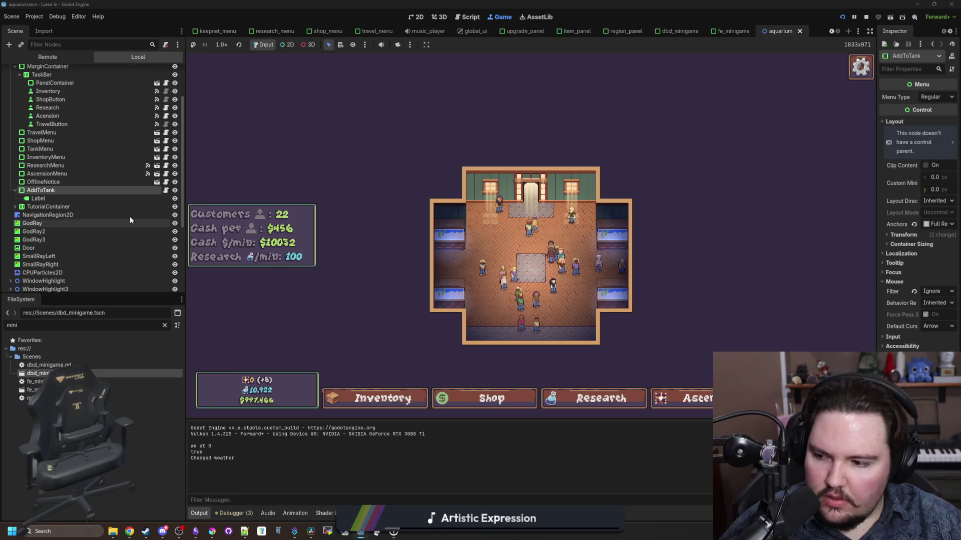
scroll(131, 180, "up", 3)
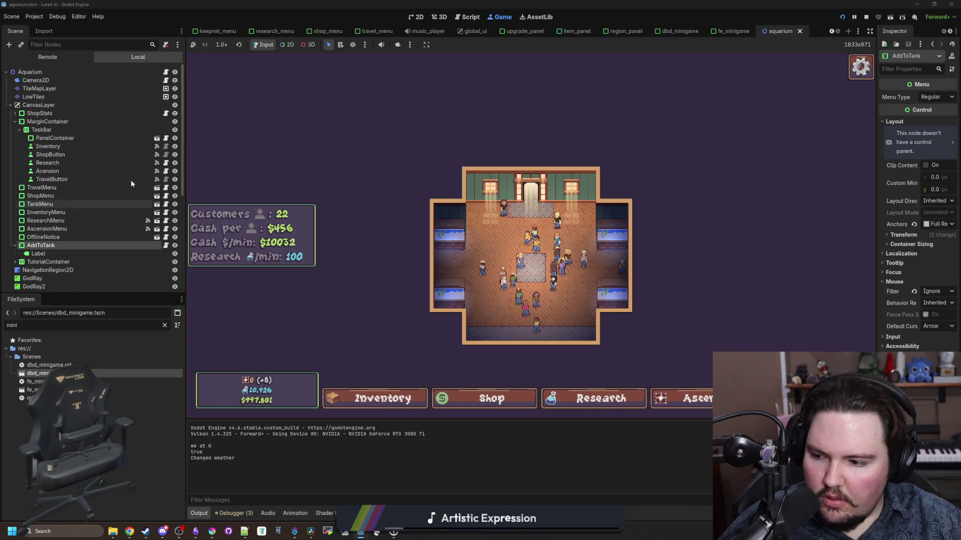
left_click(166, 72)
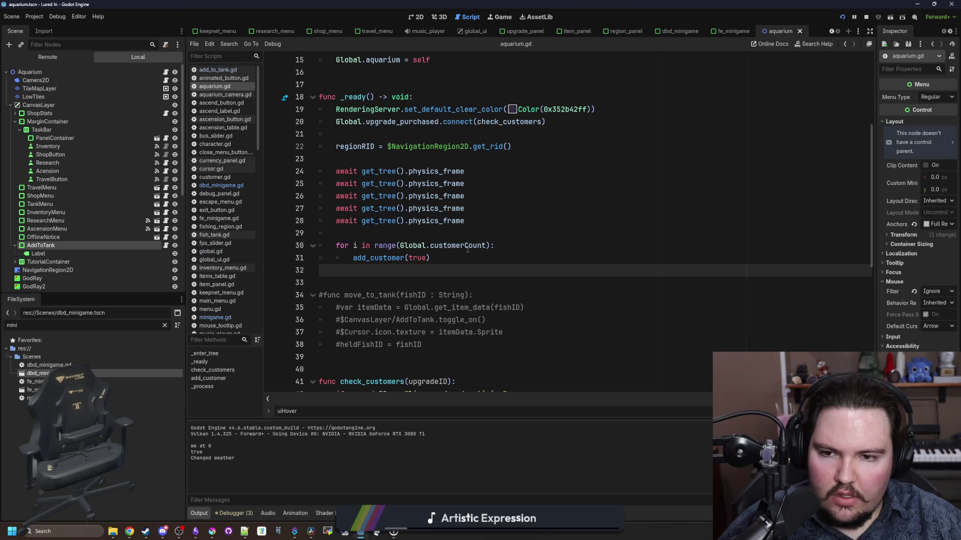
scroll(414, 287, "down", 7)
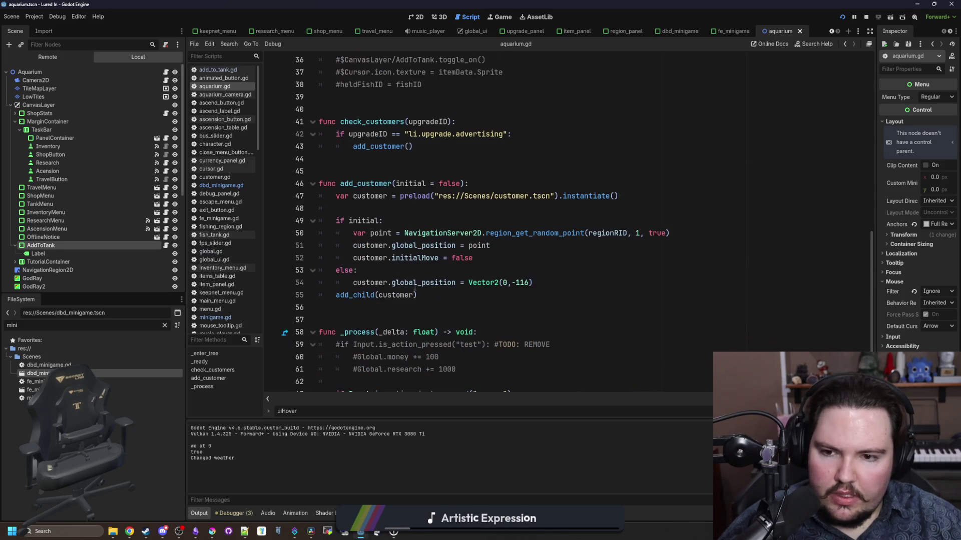
scroll(426, 260, "up", 13)
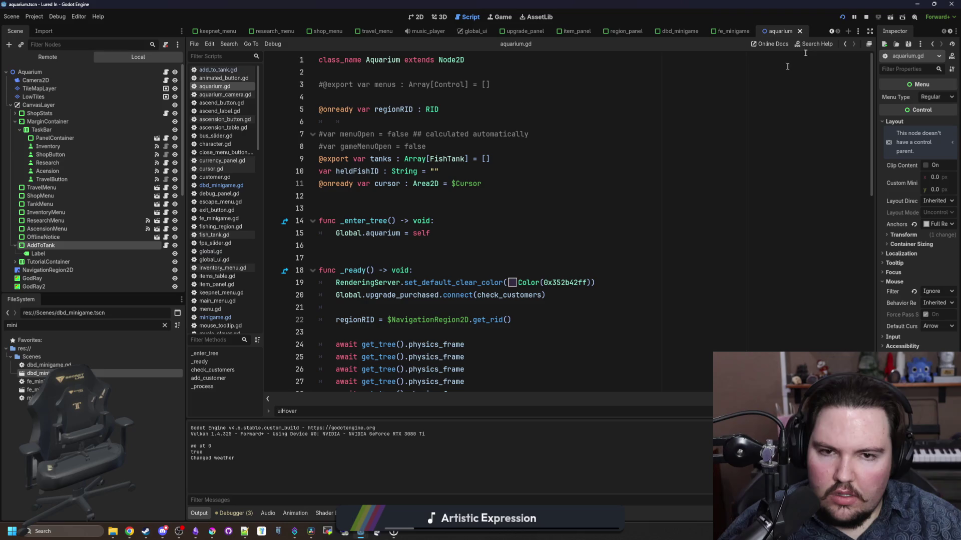
left_click(866, 17)
left_click(164, 325)
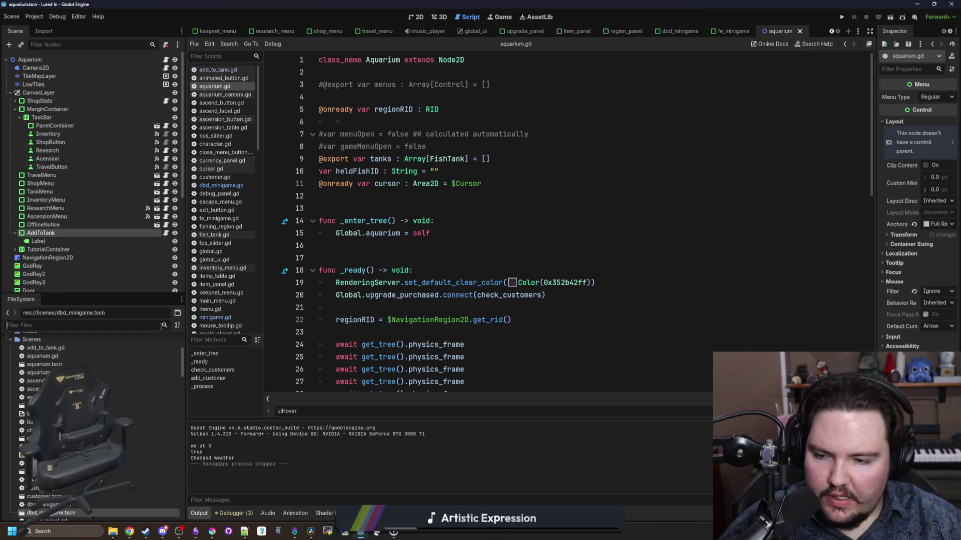
Step: Comment out the FEMinigame entry in fishing_region.gd's minigames array, save, and run the game
type("fishihng")
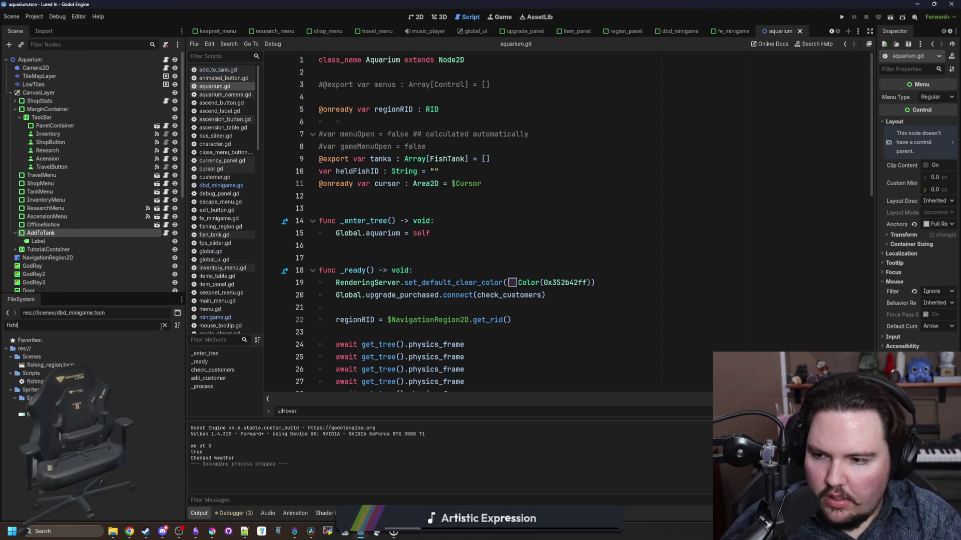
double_click(51, 365)
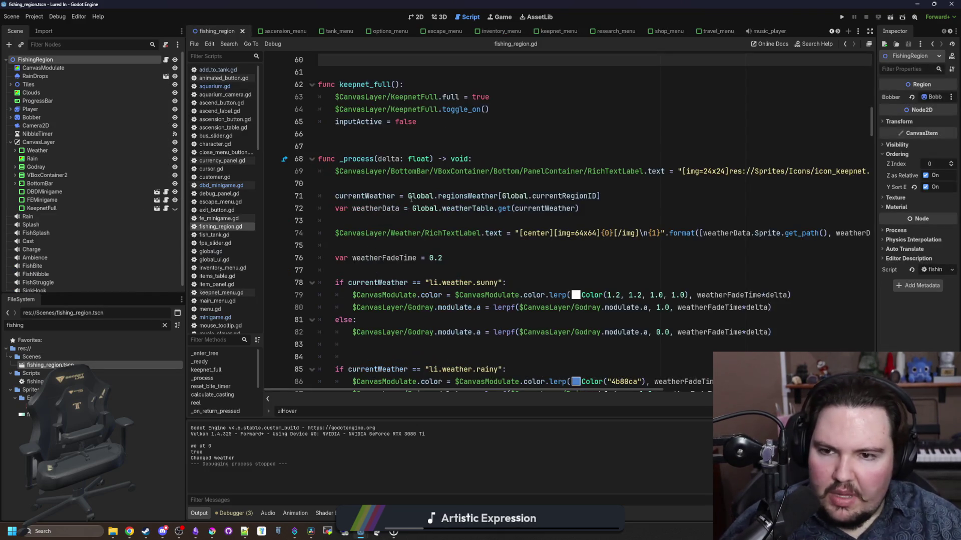
scroll(346, 171, "up", 1)
scroll(346, 171, "up", 9)
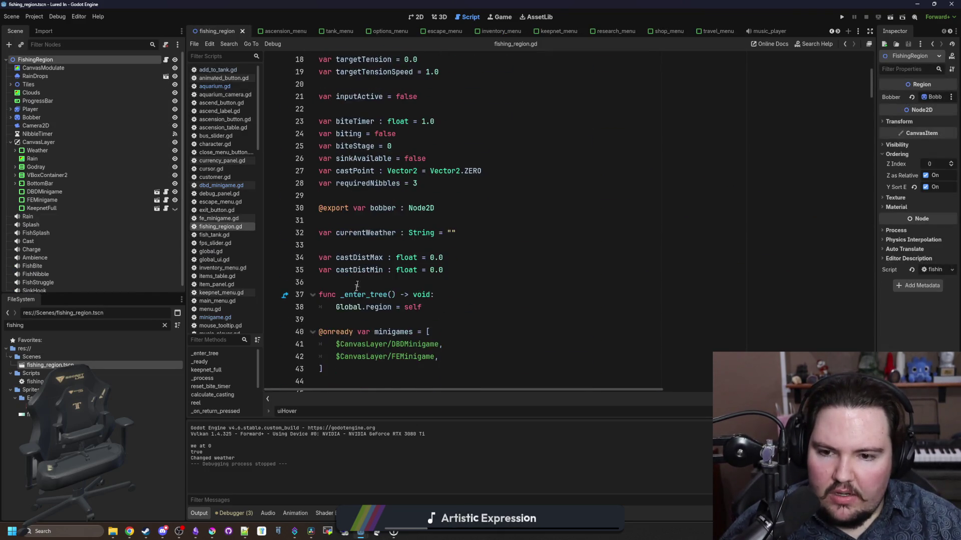
left_click(441, 207)
key("ctrl+k")
key("ctrl+s")
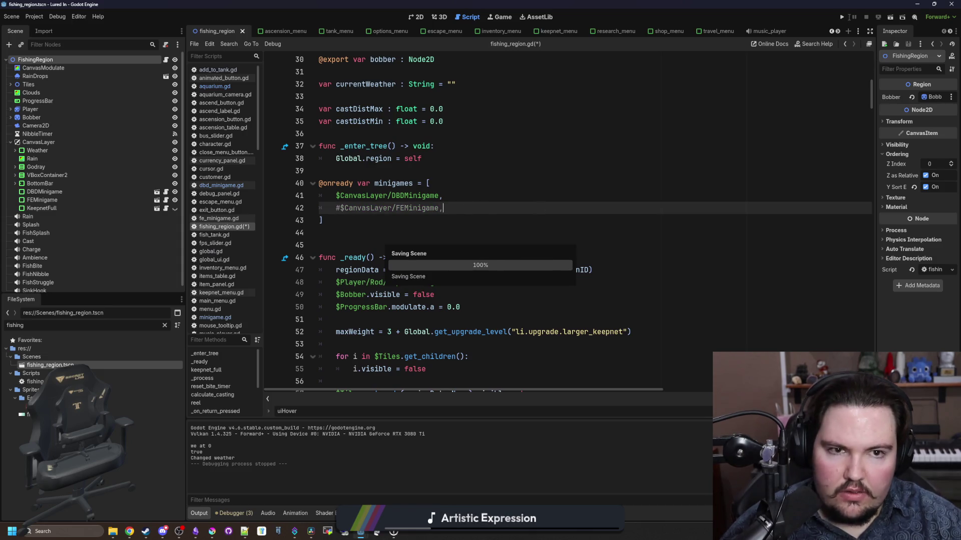
left_click(845, 16)
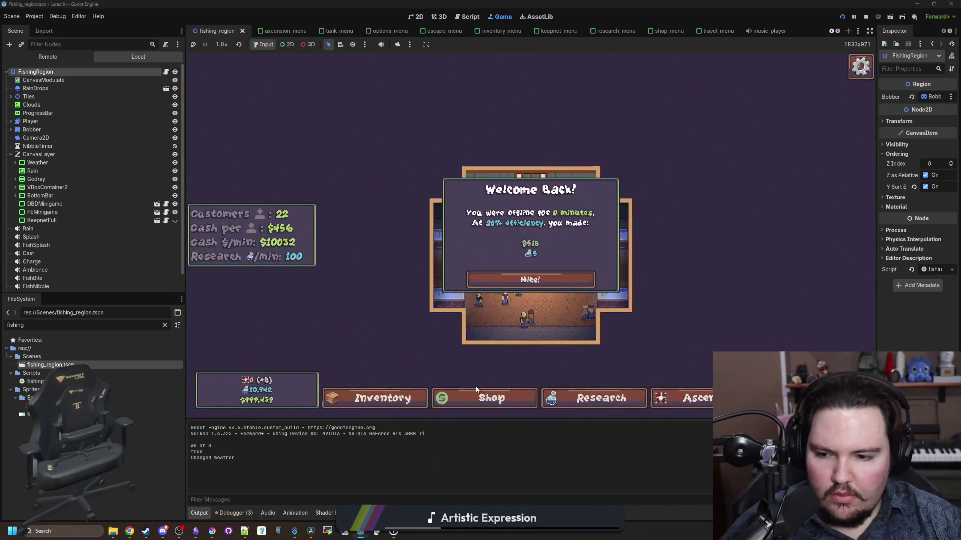
Step: Dismiss the welcome-back popup, travel to the pond, and catch the first fish in the reel minigame
left_click(529, 280)
left_click(667, 176)
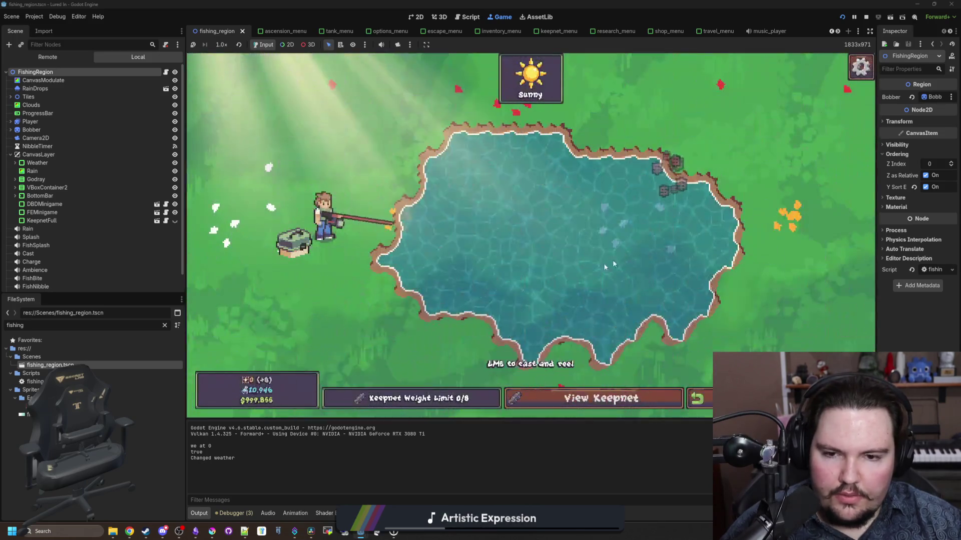
left_click(510, 213)
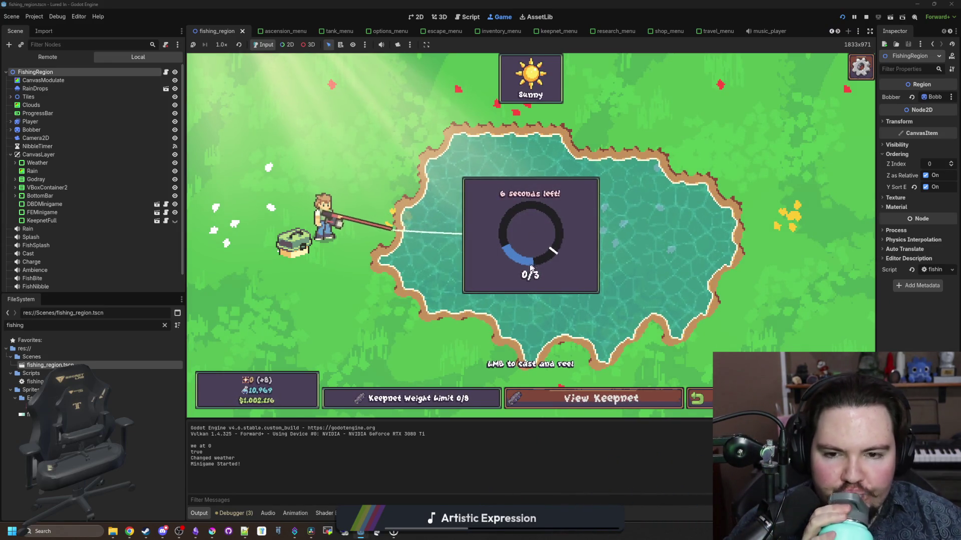
left_click(525, 264)
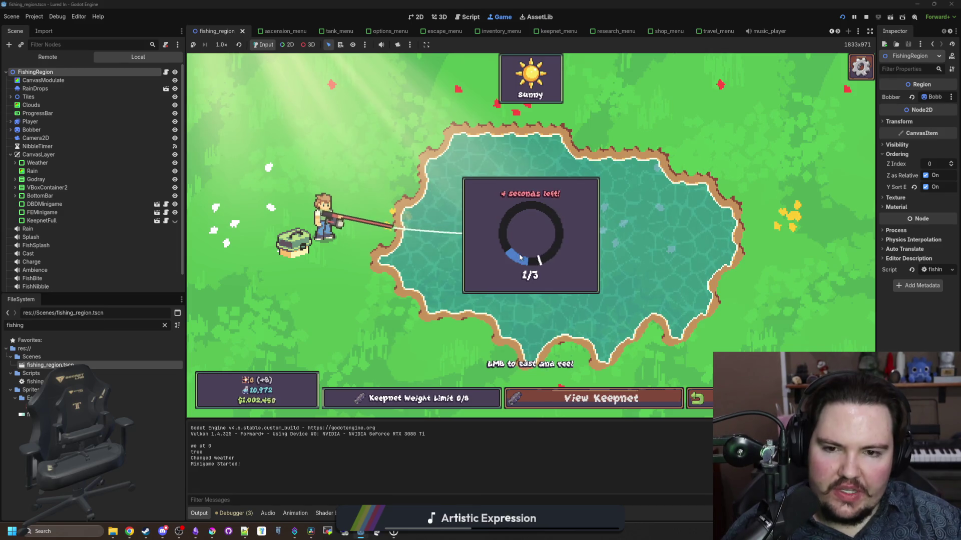
left_click(523, 261)
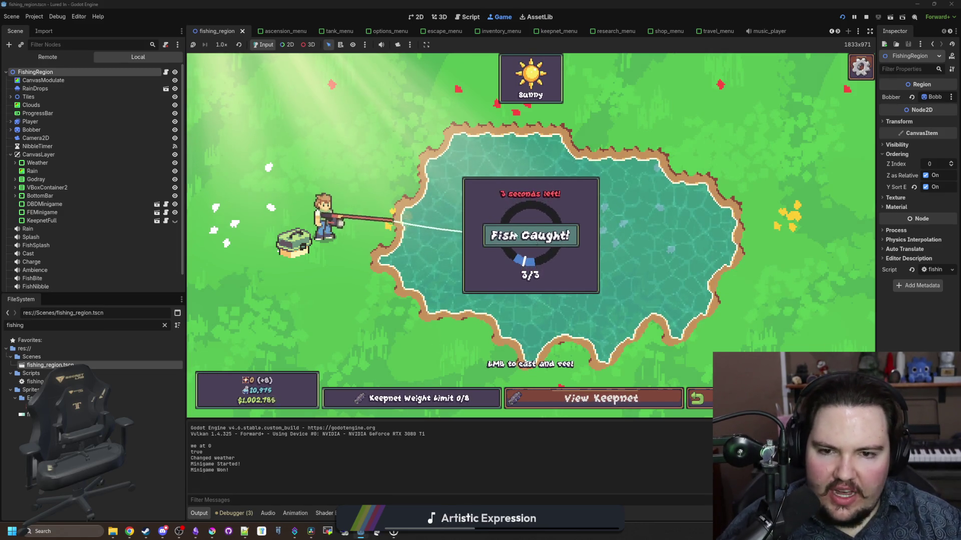
left_click(534, 202)
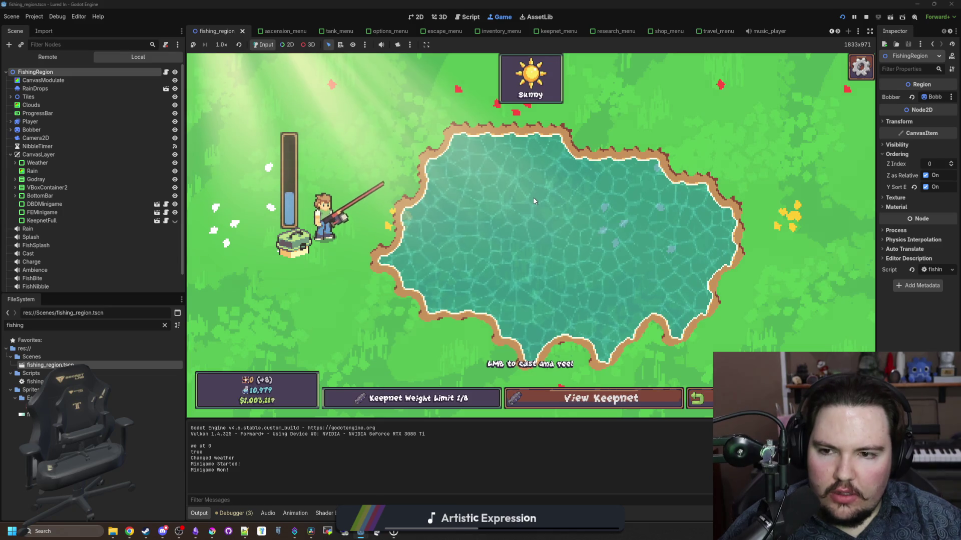
left_click(534, 202)
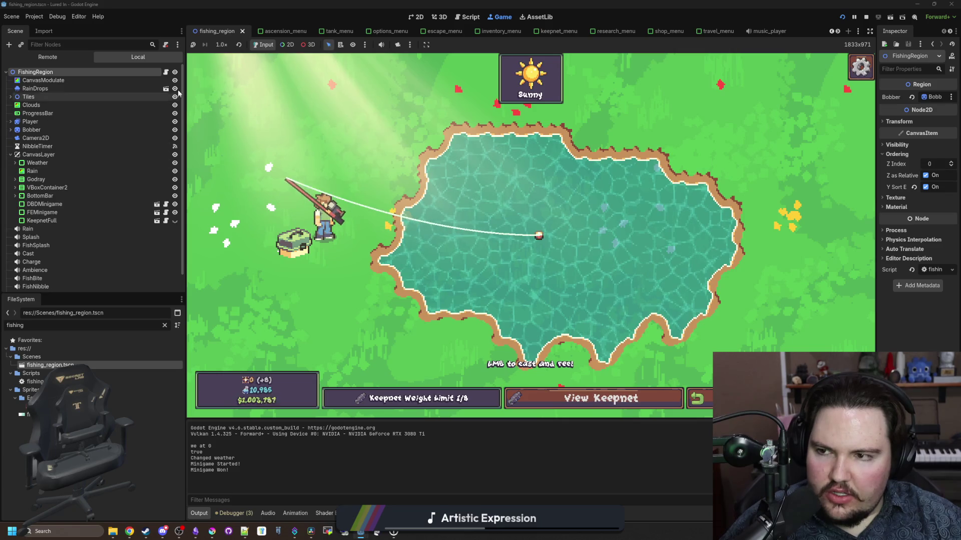
Step: Catch two more fish in the reel minigame, reaching 3/3 Fish Caught
left_click(555, 228)
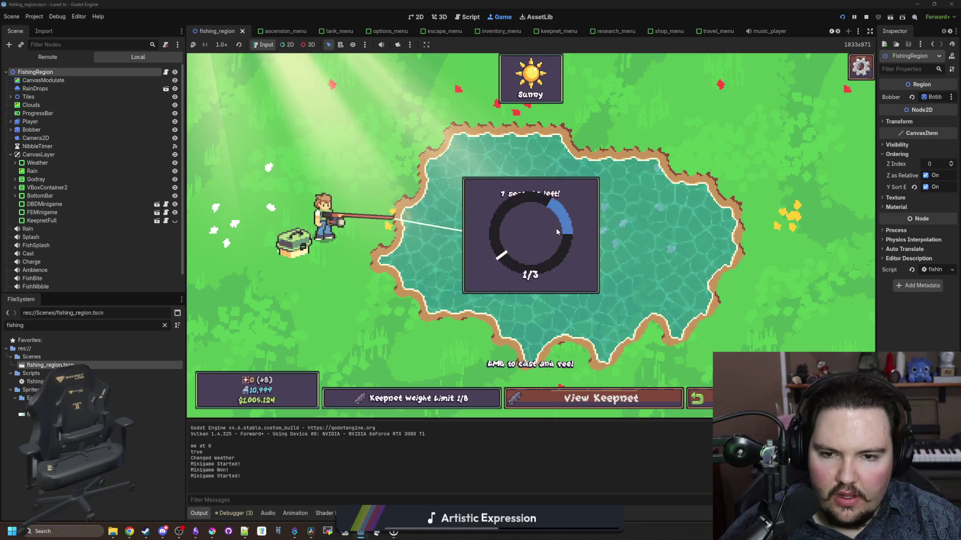
left_click(542, 204)
left_click(547, 206)
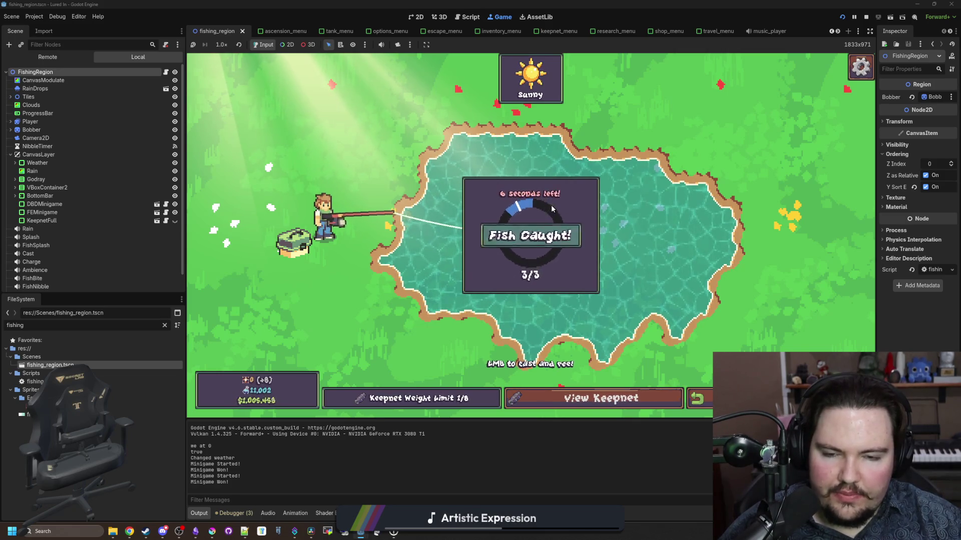
left_click_drag(550, 206, 544, 216)
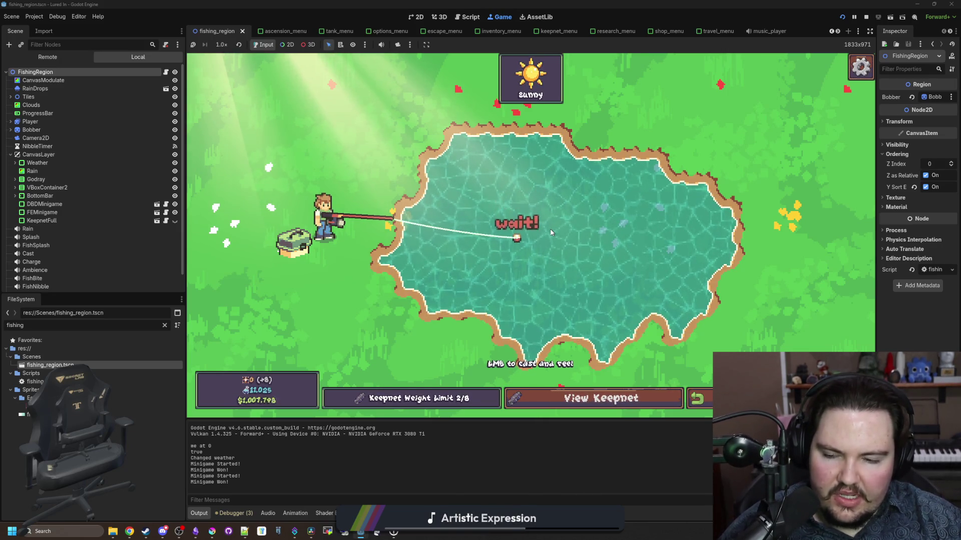
left_click(527, 254)
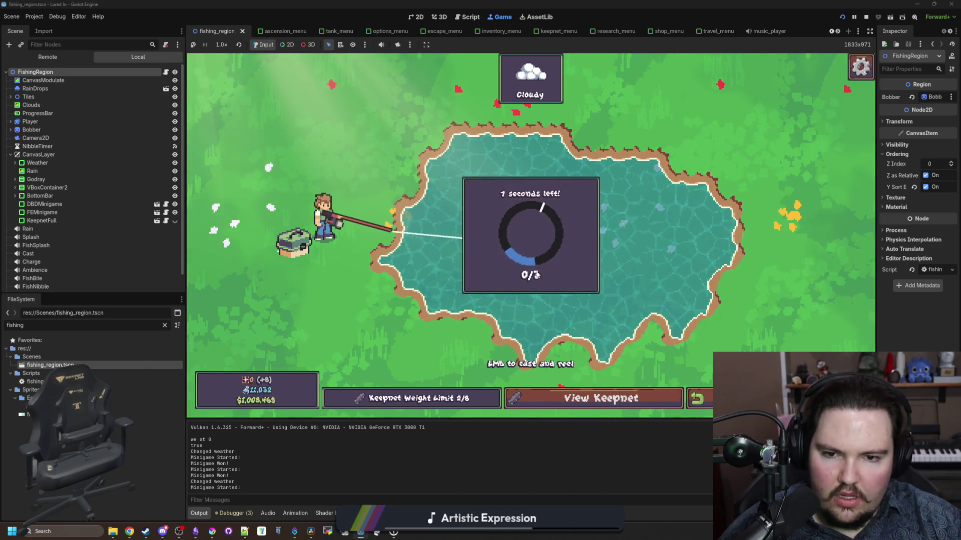
left_click(529, 287)
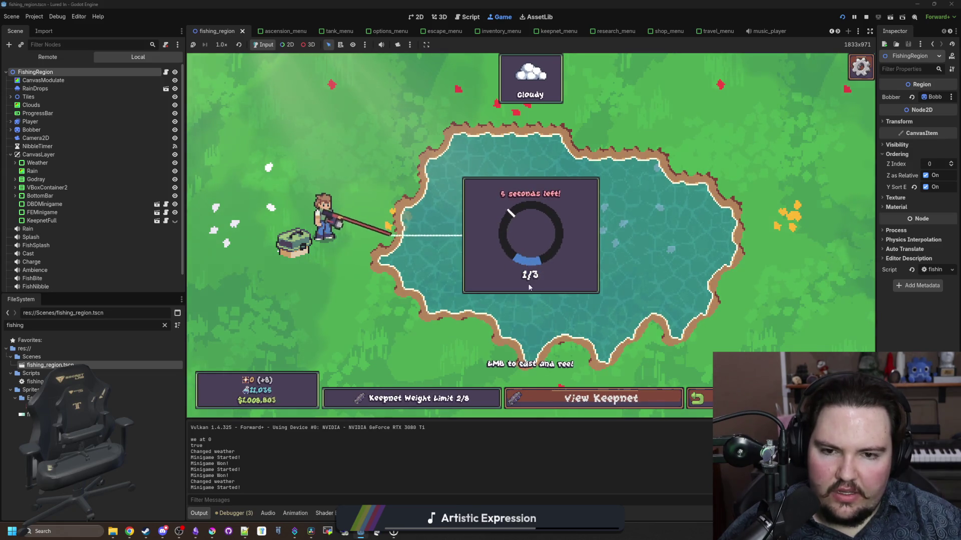
left_click(529, 277)
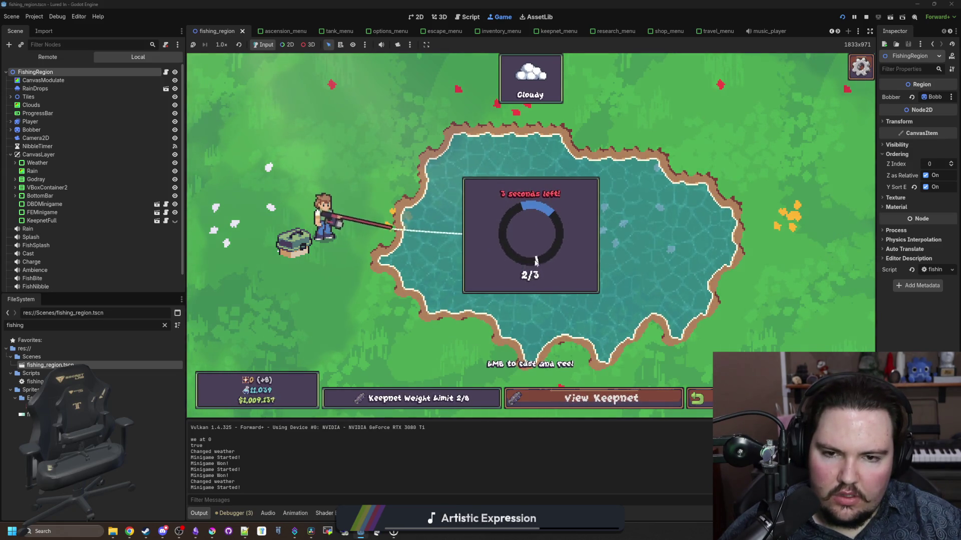
left_click(541, 236)
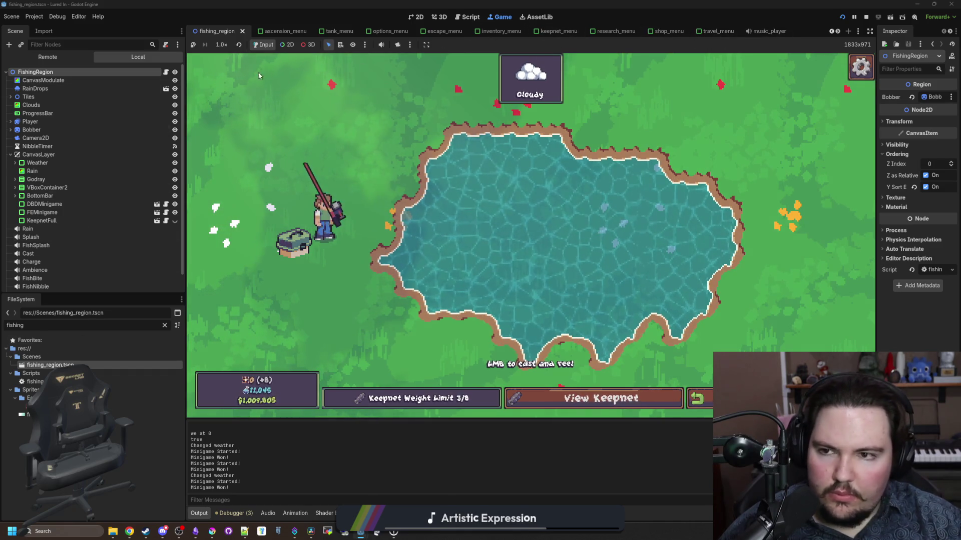
Step: Filter the FileSystem for 'dbd' and open dbd_minigame.gd at the new_round function
left_click(165, 326)
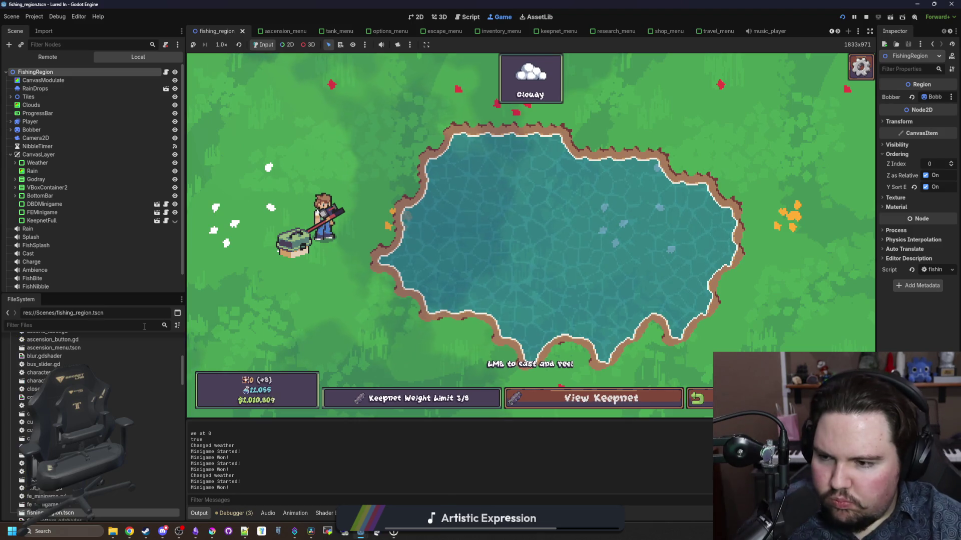
type("dbd")
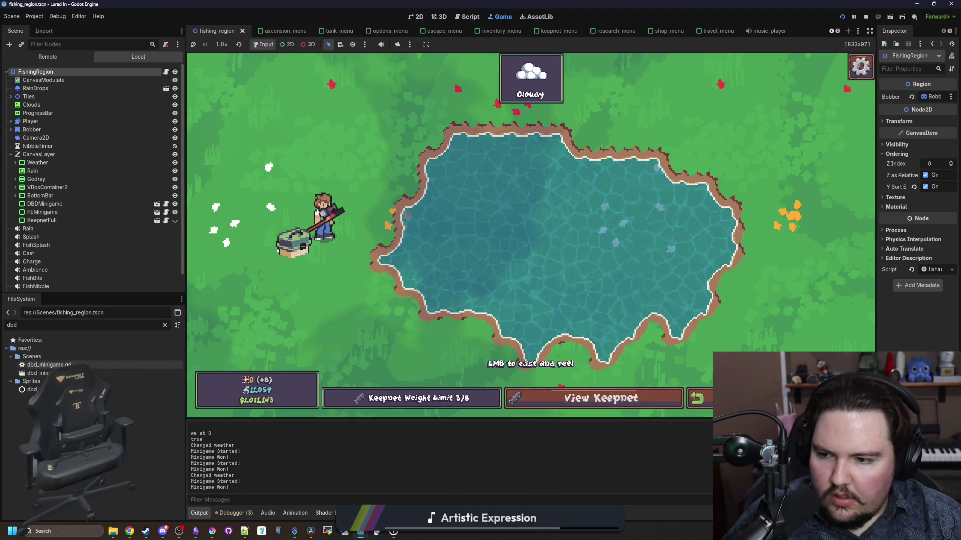
double_click(48, 364)
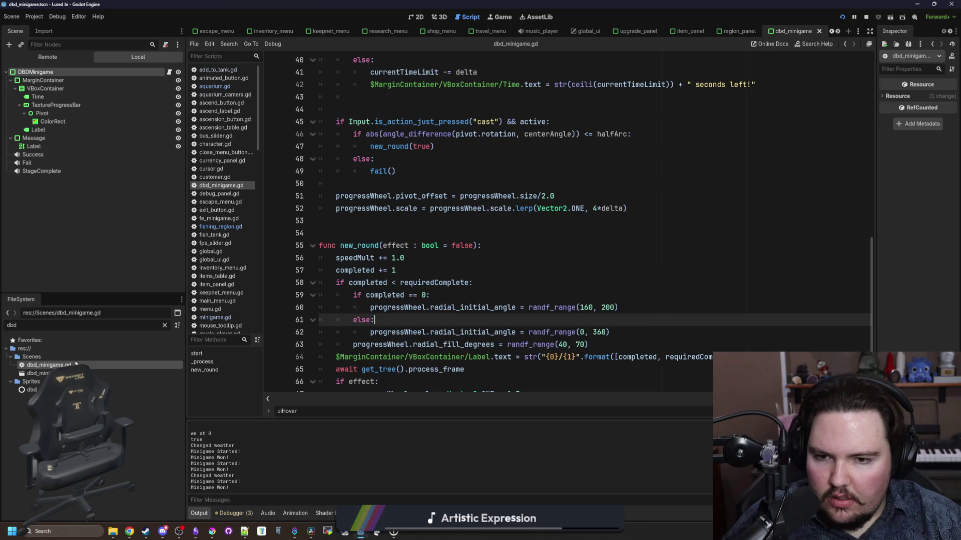
left_click(519, 256)
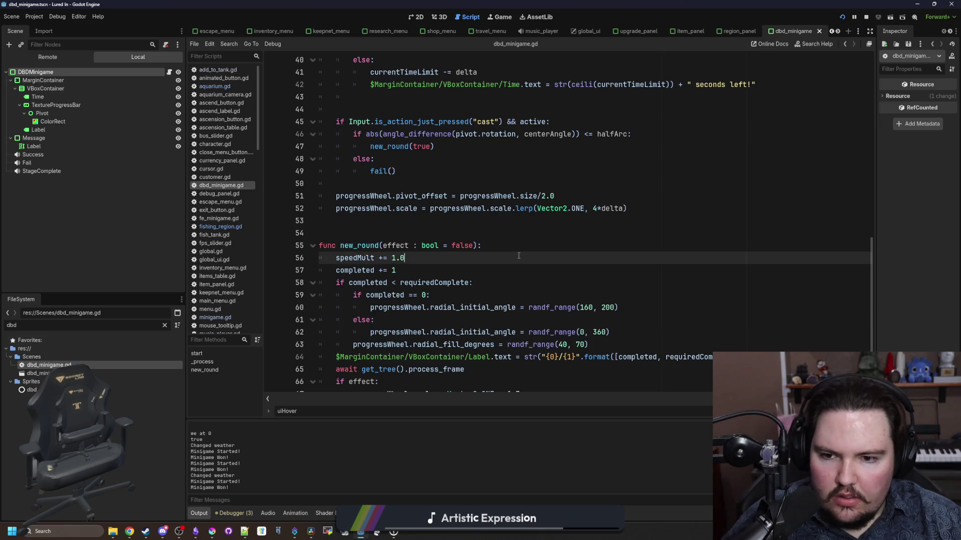
Step: Move the radial_fill_degrees line up to sit before the completed == 0 check
scroll(530, 265, "down", 1)
left_click(524, 257)
left_click_drag(590, 298, 360, 296)
key("ctrl+x")
left_click(493, 237)
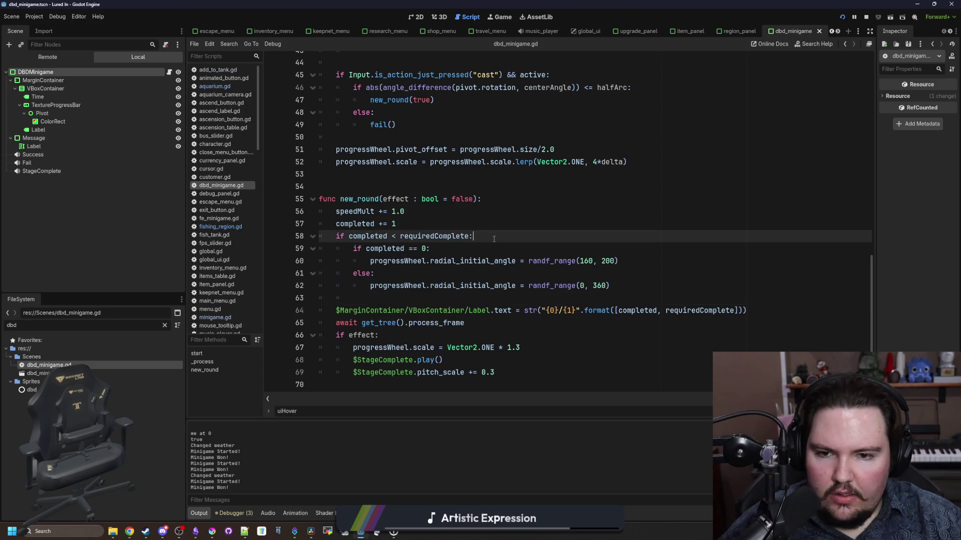
key("Return")
key("ctrl+v")
key("Return")
scroll(478, 249, "down", 1)
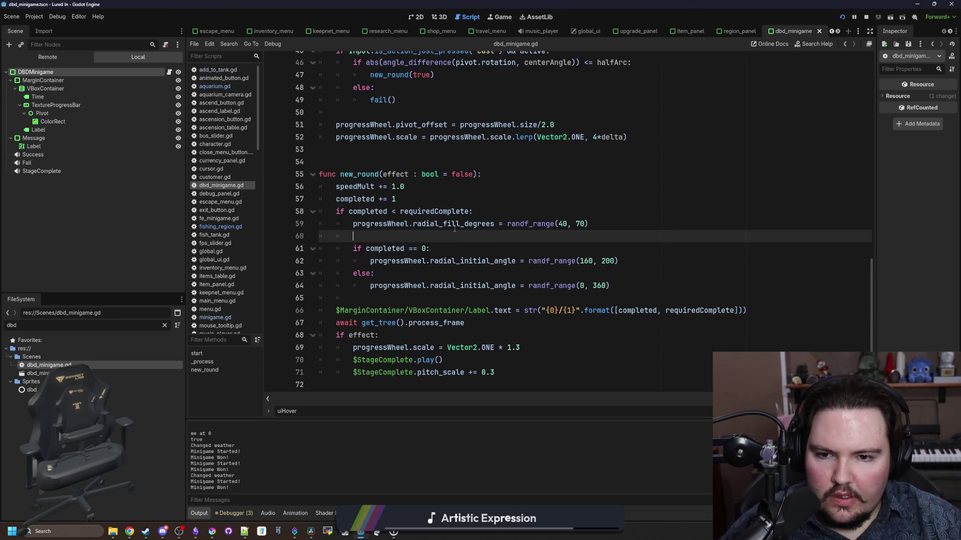
Step: Set the first-round initial angle to 180 - (progressWheel.radial_fill_degrees/2.0) and save
left_click_drag(494, 224, 352, 229)
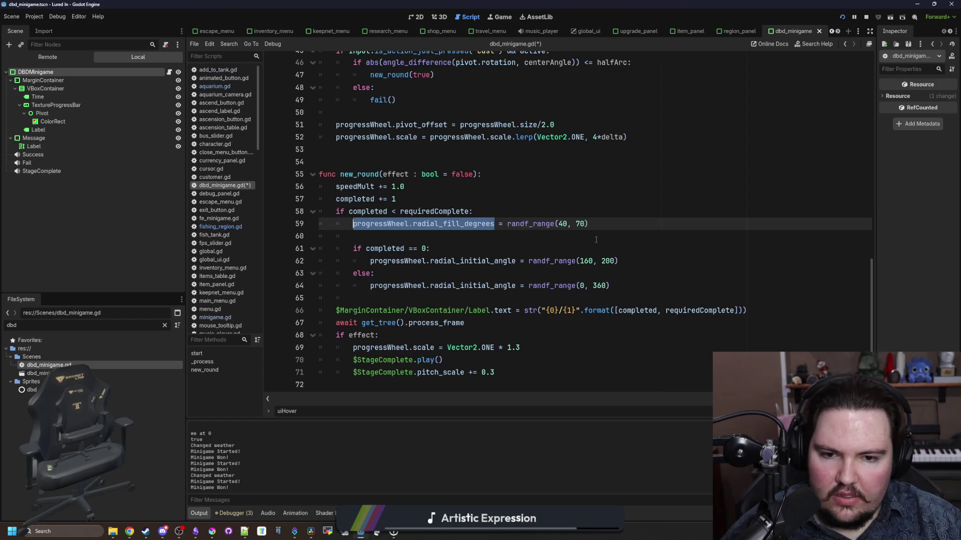
left_click_drag(619, 261, 529, 261)
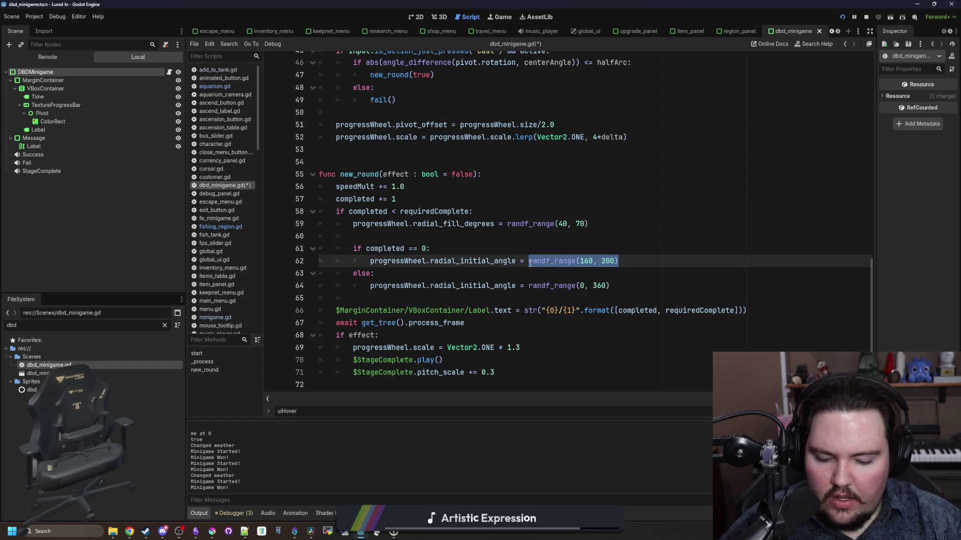
type("180")
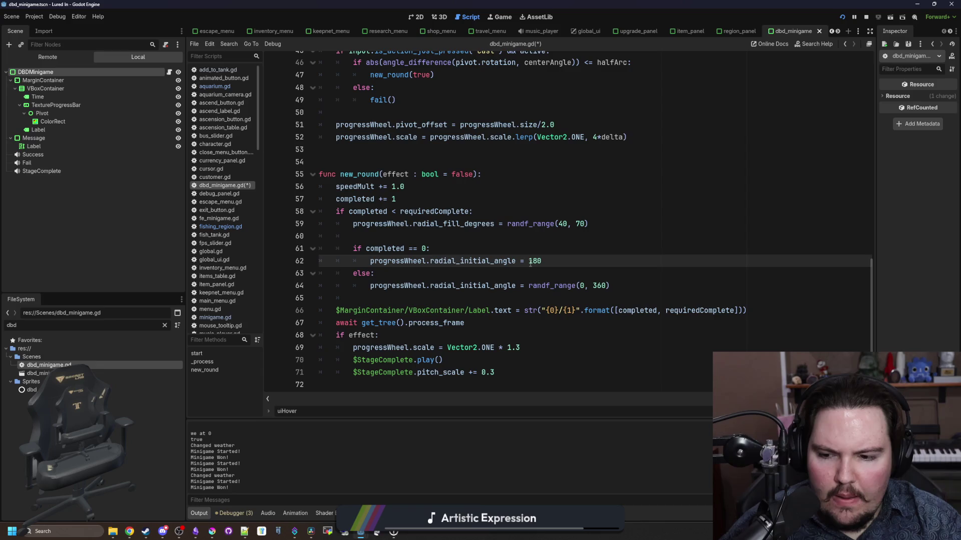
type(" -")
key("ctrl+v")
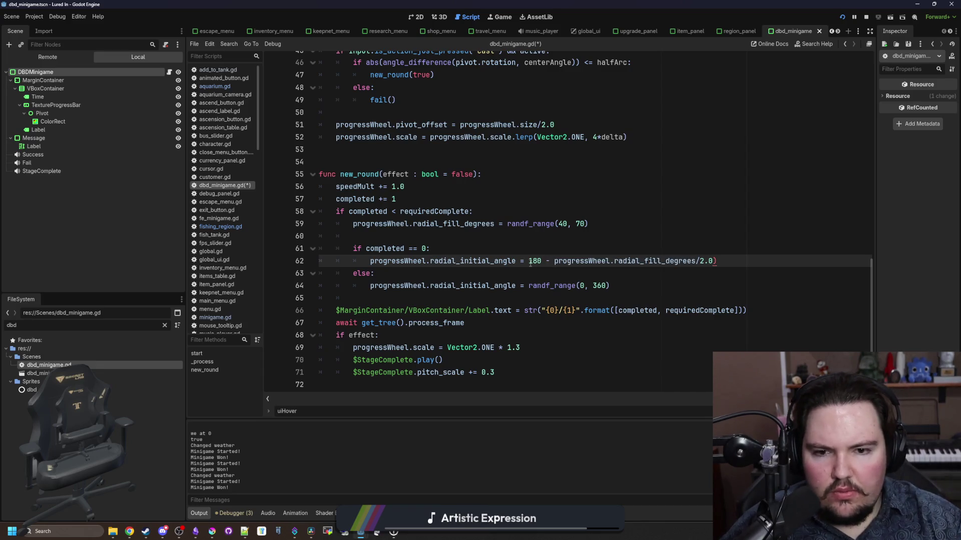
left_click(553, 261)
type("(")
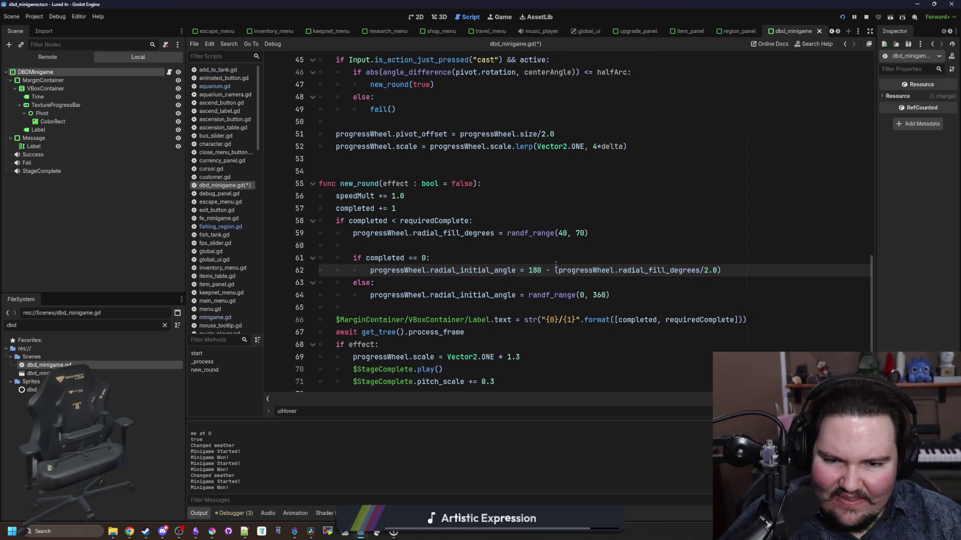
left_click(574, 255)
key("ctrl+s")
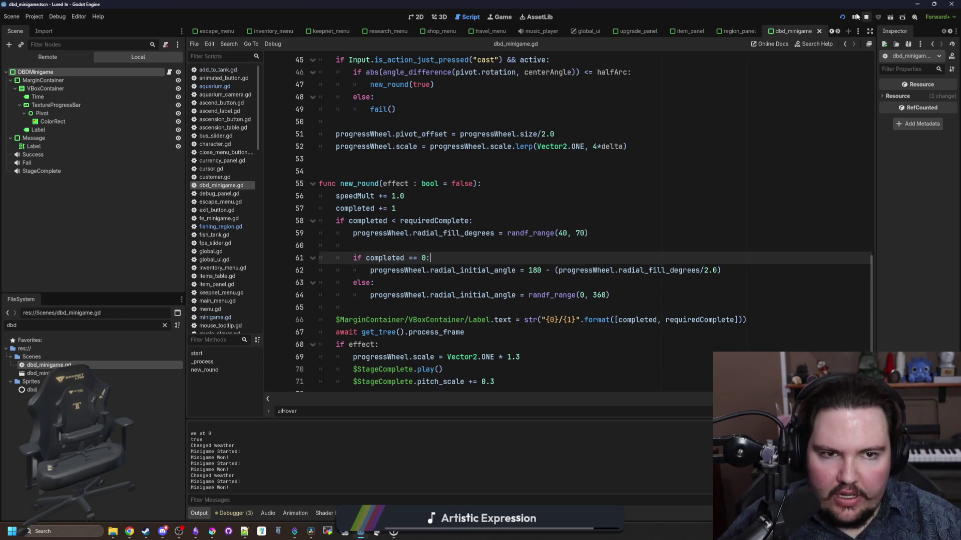
left_click(503, 17)
Step: Cast, hook, and hit every reel target for 3/3 Fish Caught, then stop the game with F8
left_click(543, 232)
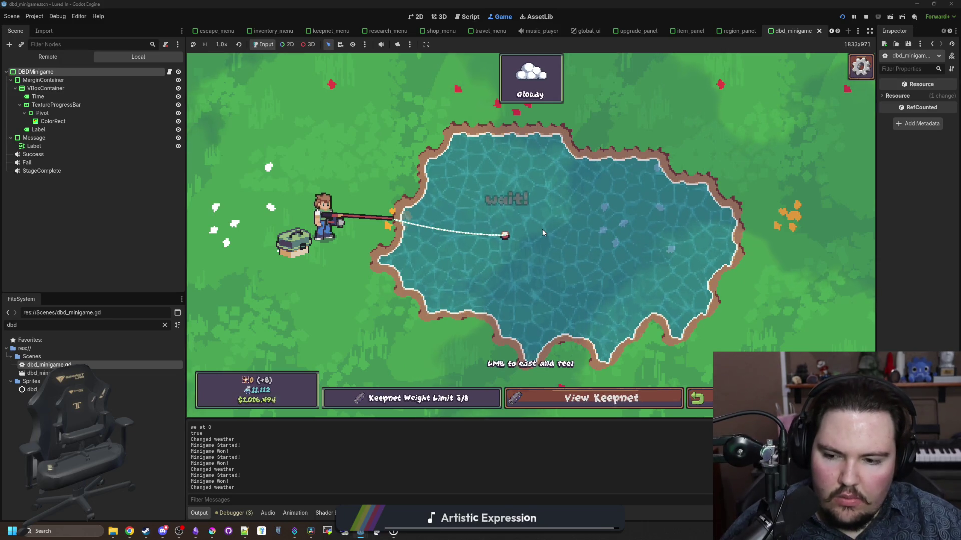
left_click(551, 231)
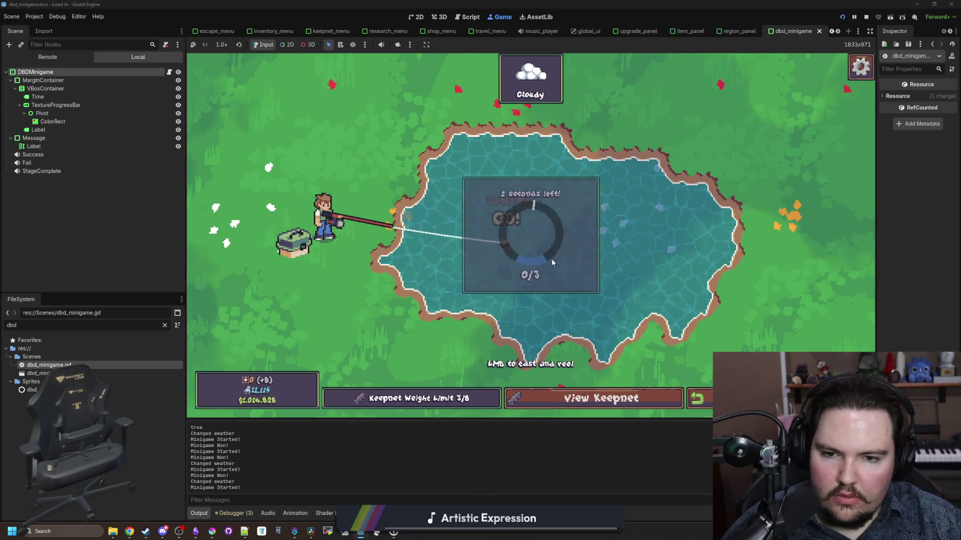
left_click(566, 206)
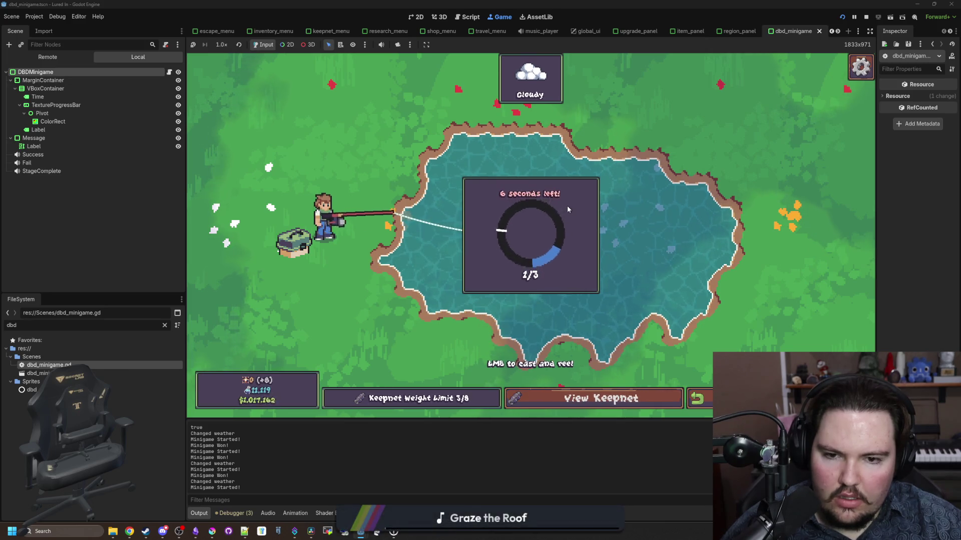
left_click(577, 223)
left_click(577, 223)
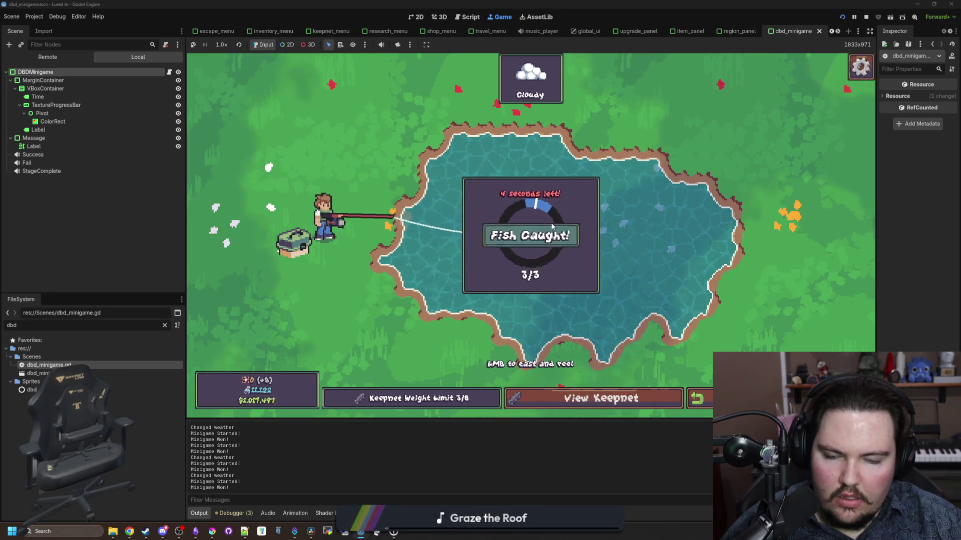
key("F8")
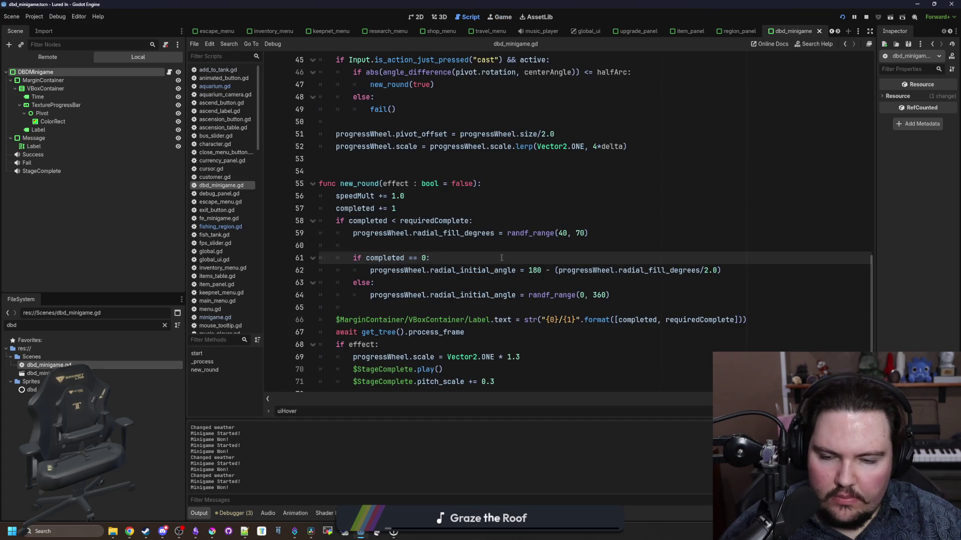
Step: Replace the fixed 180 start angle on line 62 with randf_range(160,200) and save the script
left_click(573, 242)
left_click(689, 255)
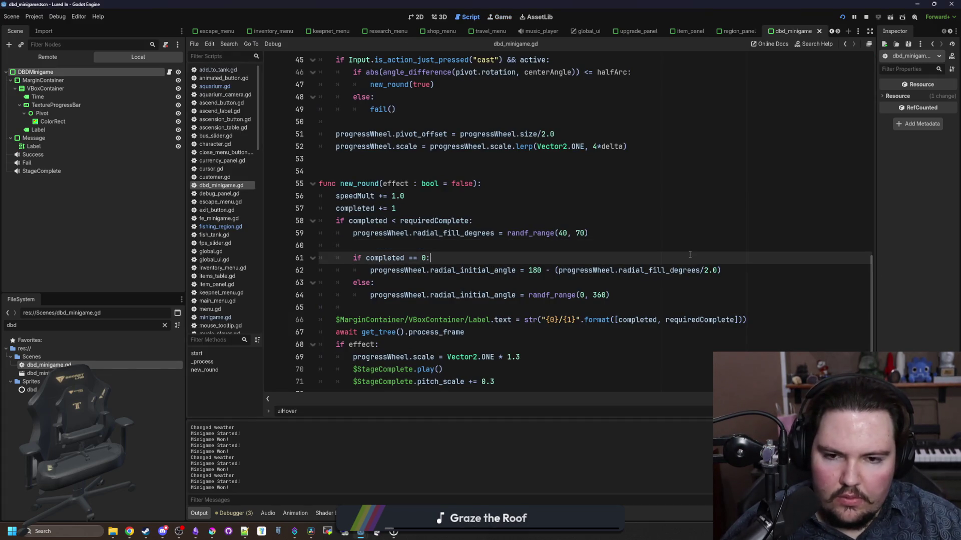
double_click(542, 271)
type("randf_")
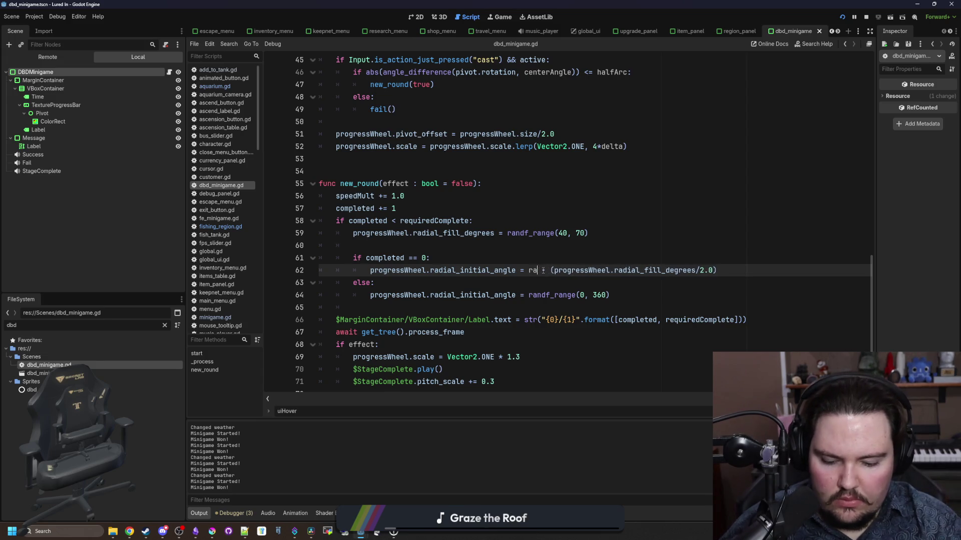
type("range(")
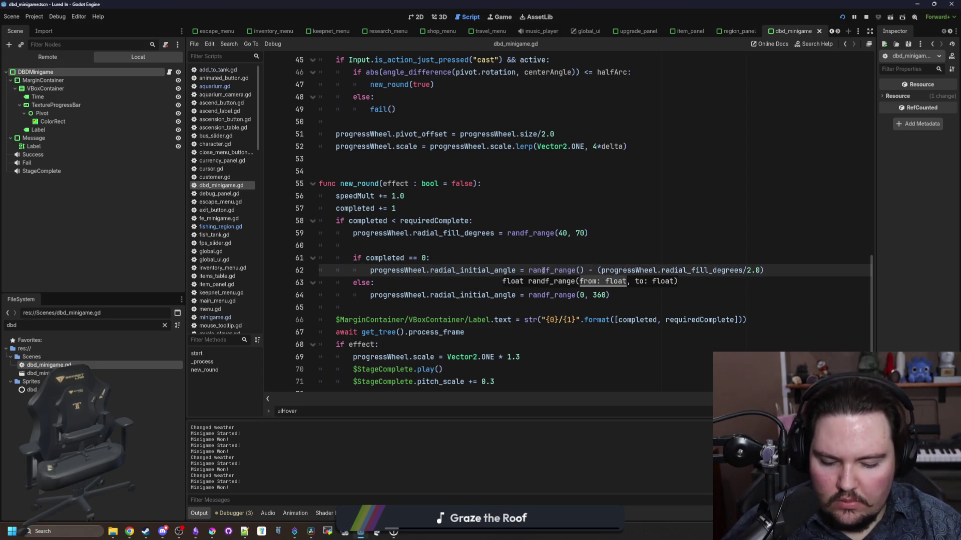
type("160,200")
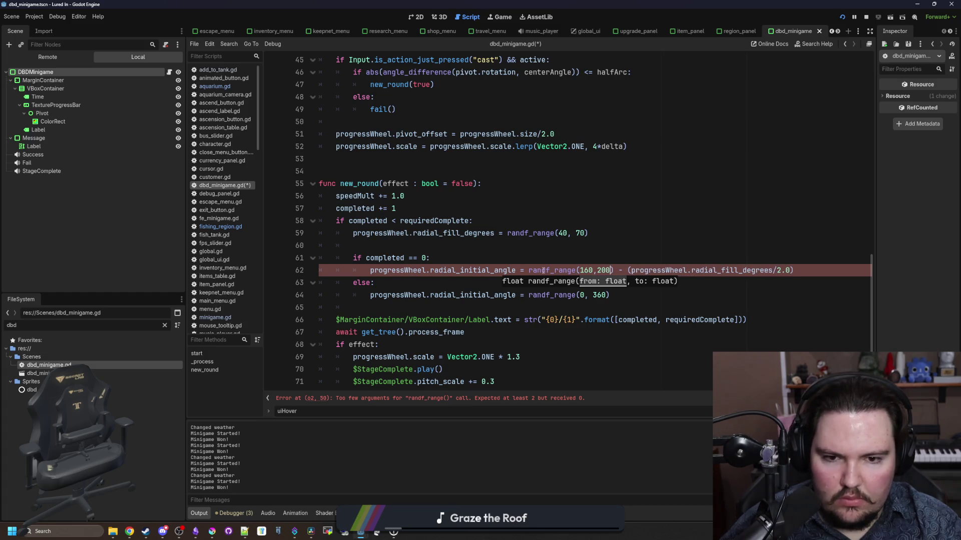
key("Up")
key("ctrl+s")
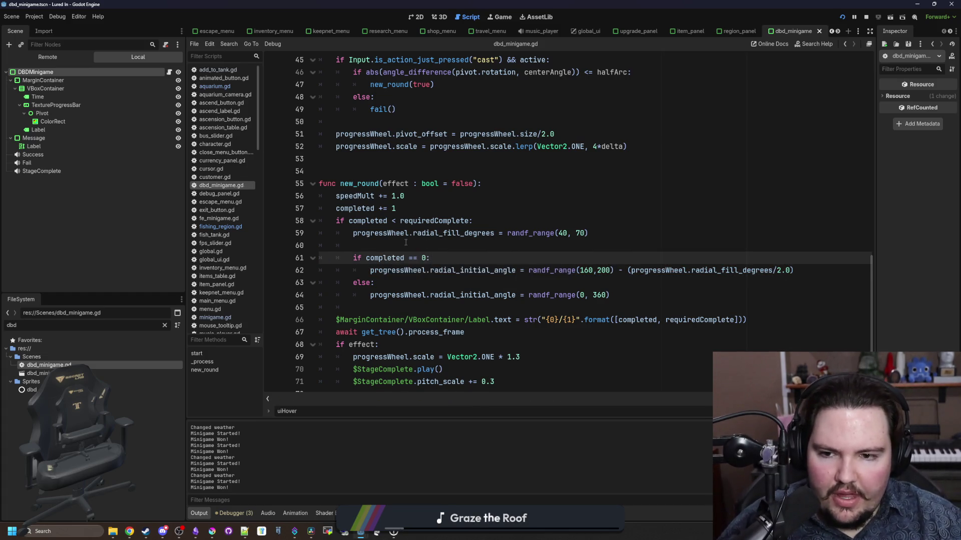
left_click(405, 242)
key("ctrl+s")
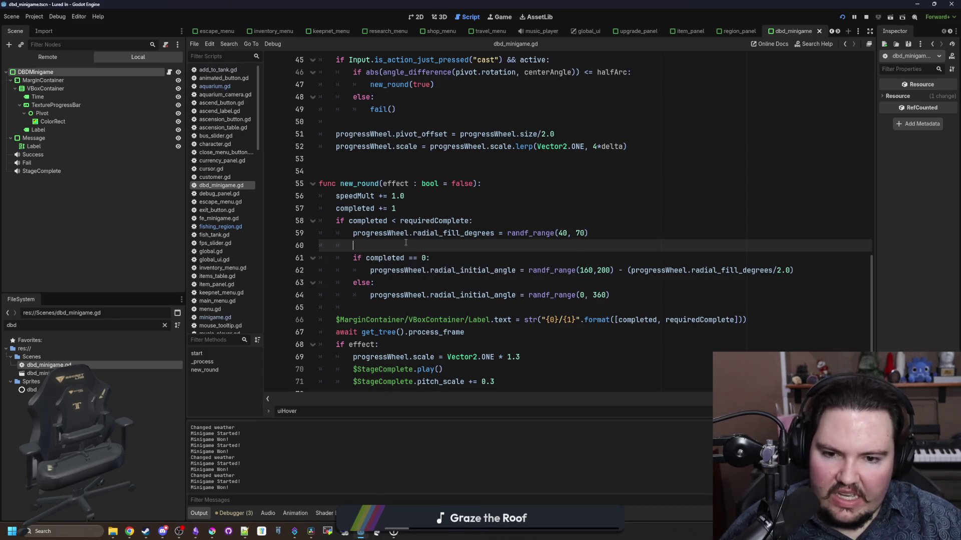
Step: Run the game to test the randomized first-round start angle
scroll(415, 215, "up", 5)
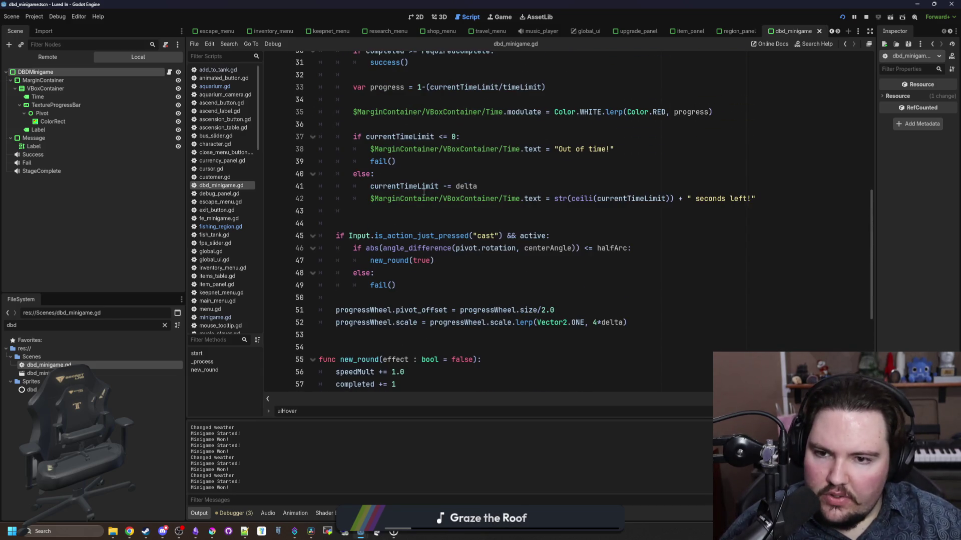
left_click(449, 285)
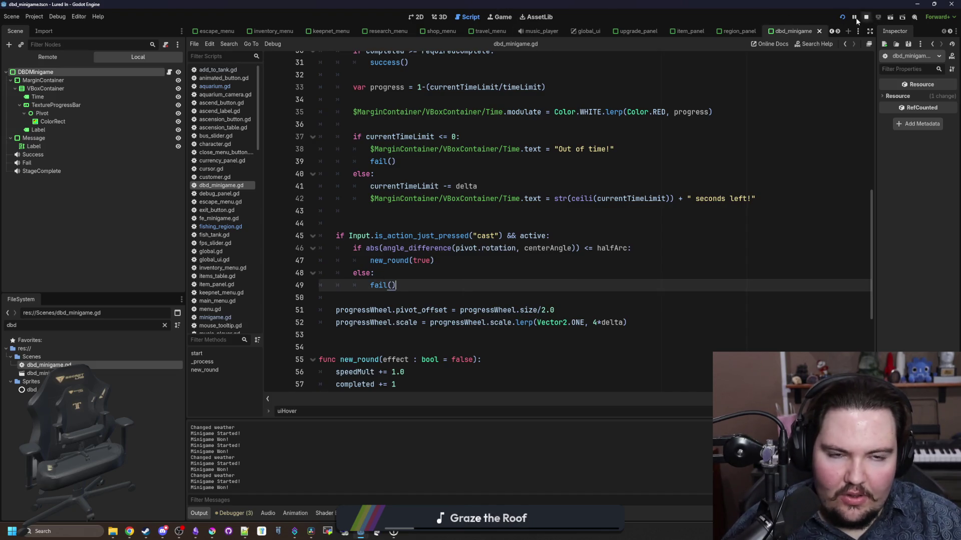
left_click(500, 20)
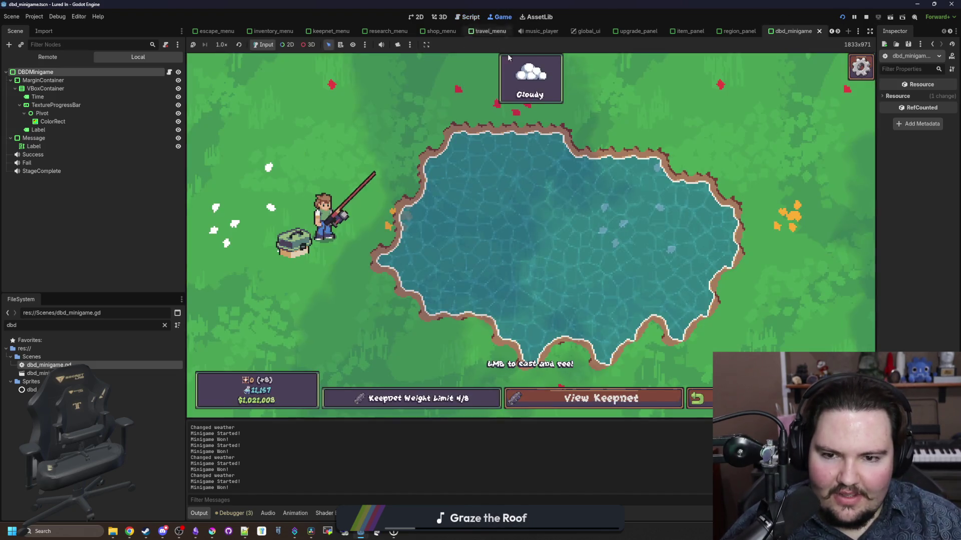
Step: Cast into the pond, hit all three reel checks to reach 3/3 Fish Caught, then stop the game
left_click(520, 179)
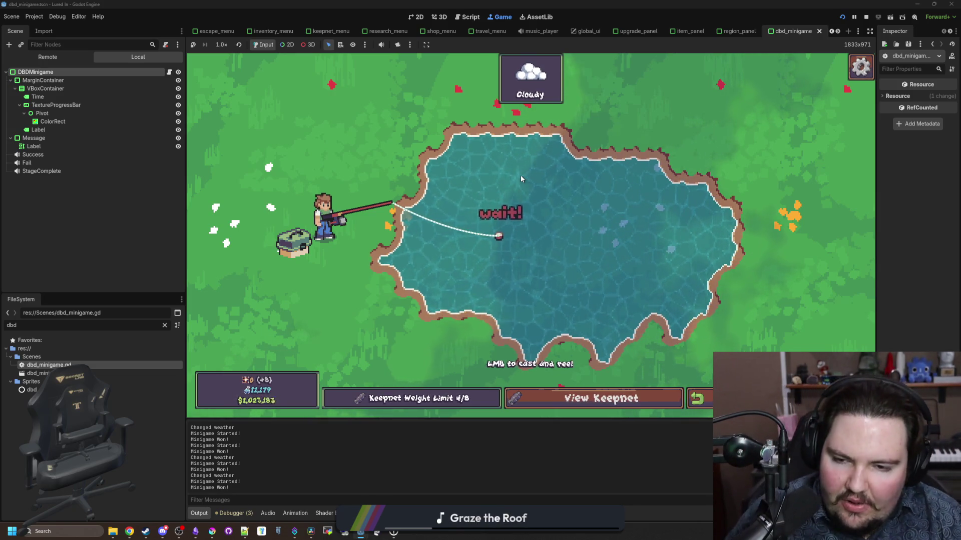
left_click(486, 170)
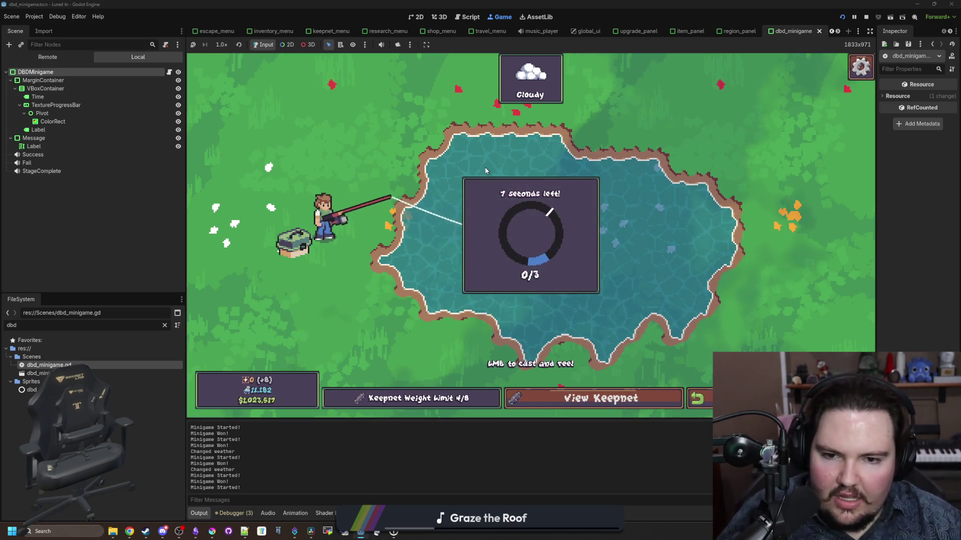
left_click(569, 247)
left_click(568, 247)
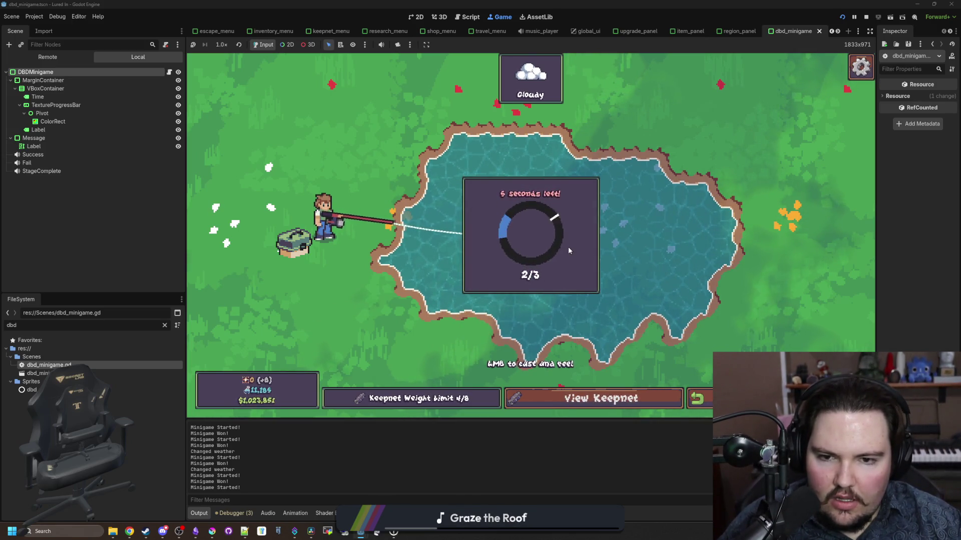
left_click(569, 247)
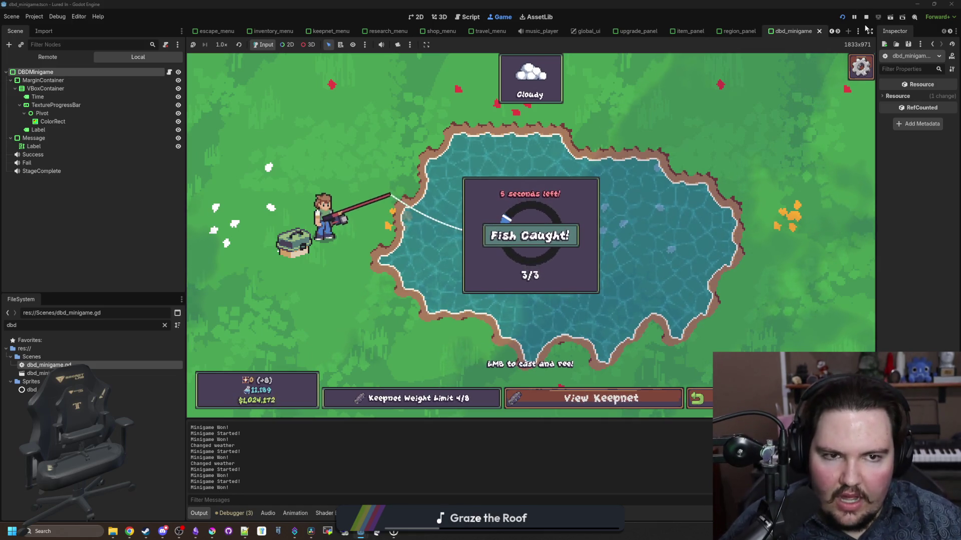
left_click(866, 17)
scroll(410, 209, "up", 6)
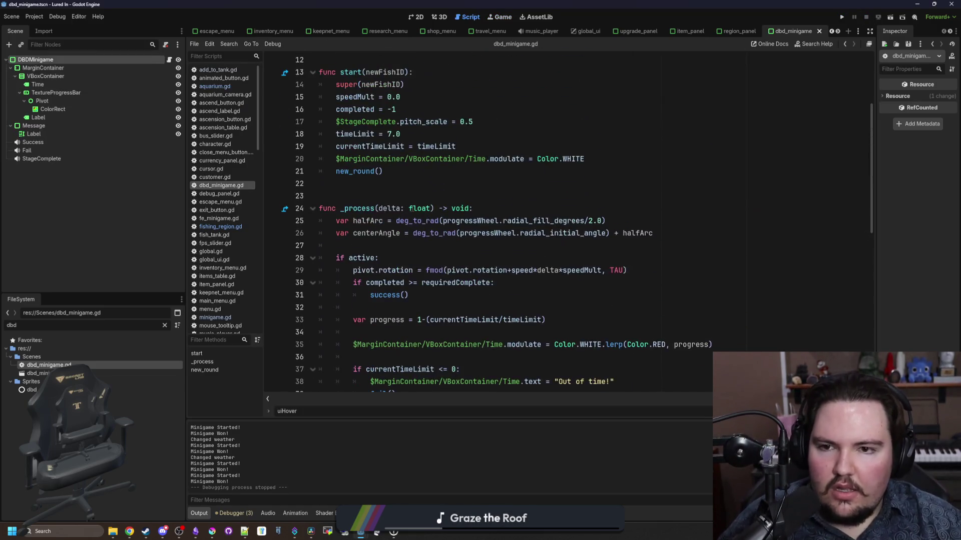
scroll(363, 168, "up", 4)
scroll(391, 175, "down", 14)
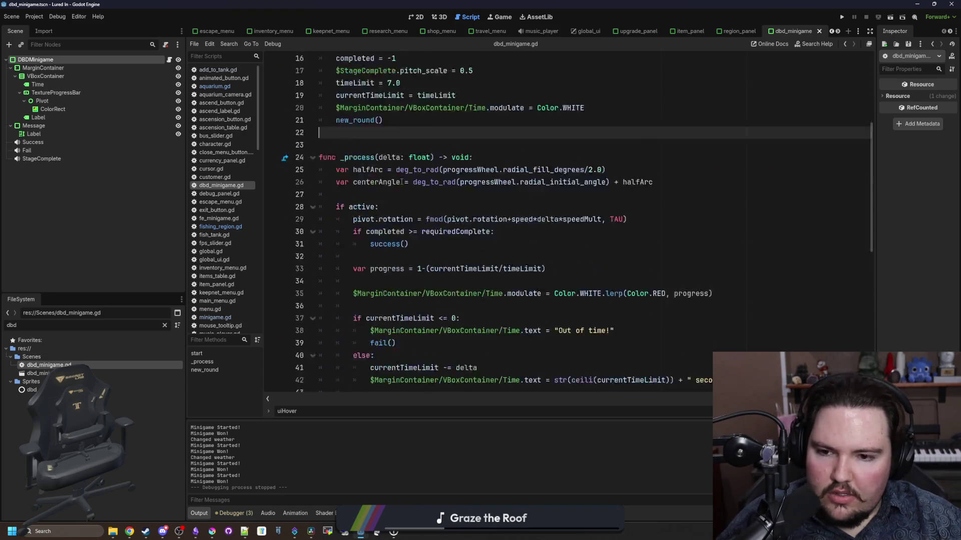
scroll(401, 182, "up", 2)
scroll(475, 183, "down", 2)
left_click(524, 185)
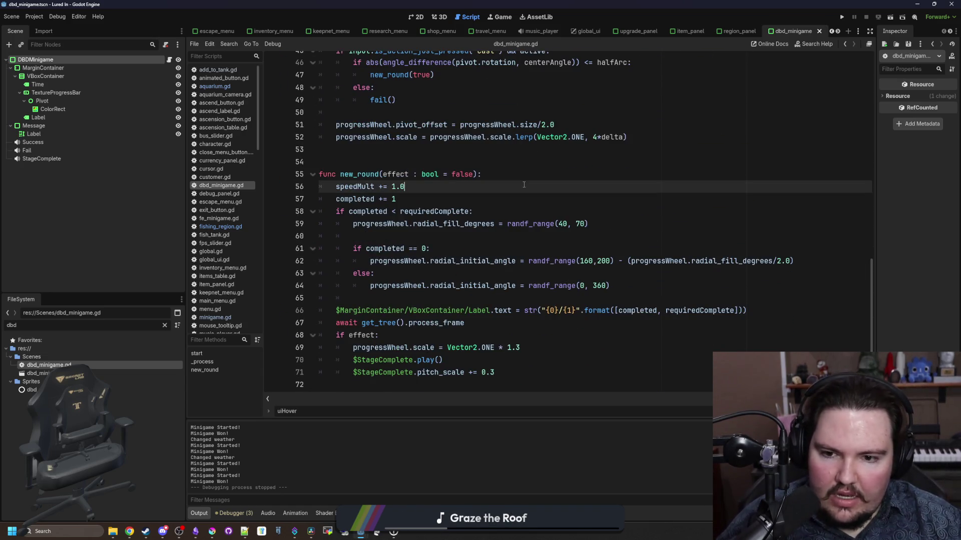
left_click(457, 299)
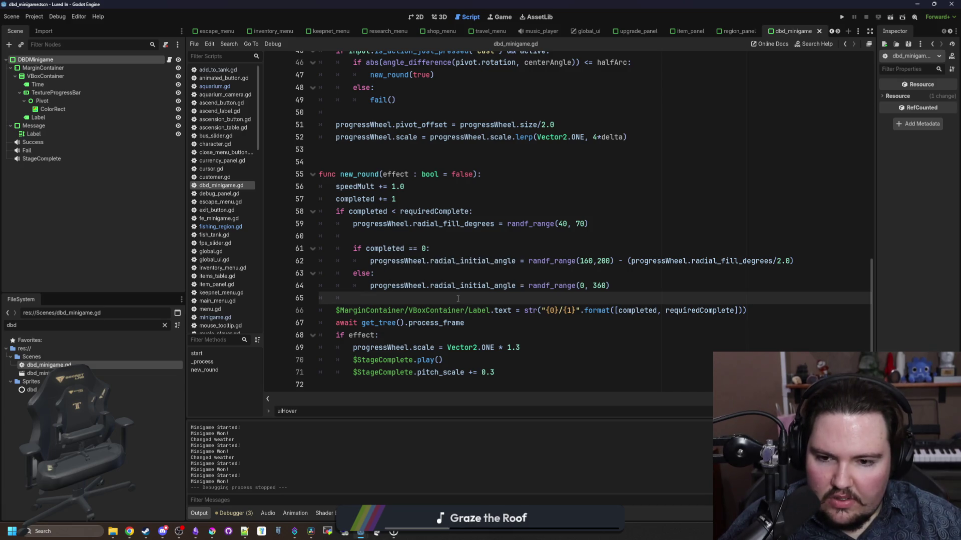
left_click_drag(496, 372, 336, 323)
left_click(426, 348)
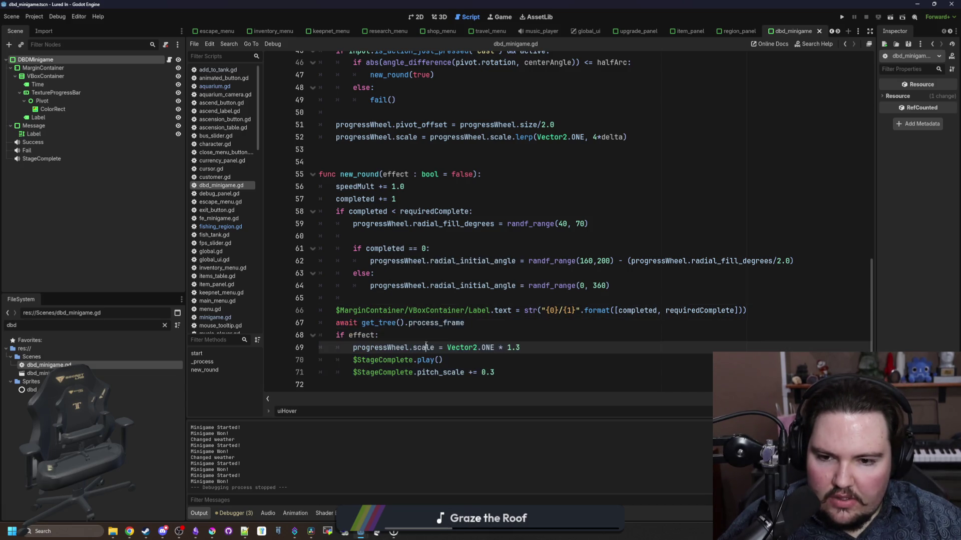
mouse_move(448, 347)
left_mouse_down()
mouse_move(519, 347)
mouse_move(446, 349)
left_mouse_up()
left_click(531, 349)
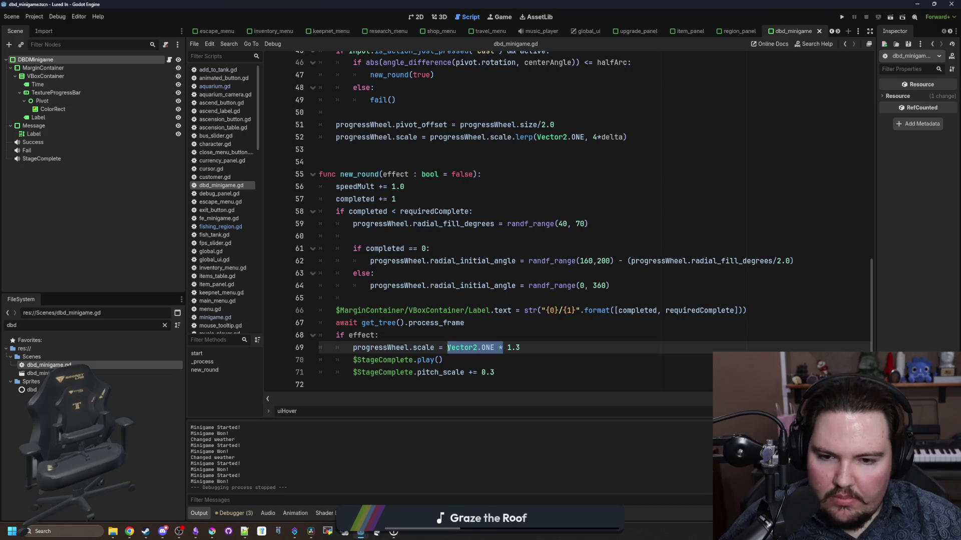
left_click(456, 337)
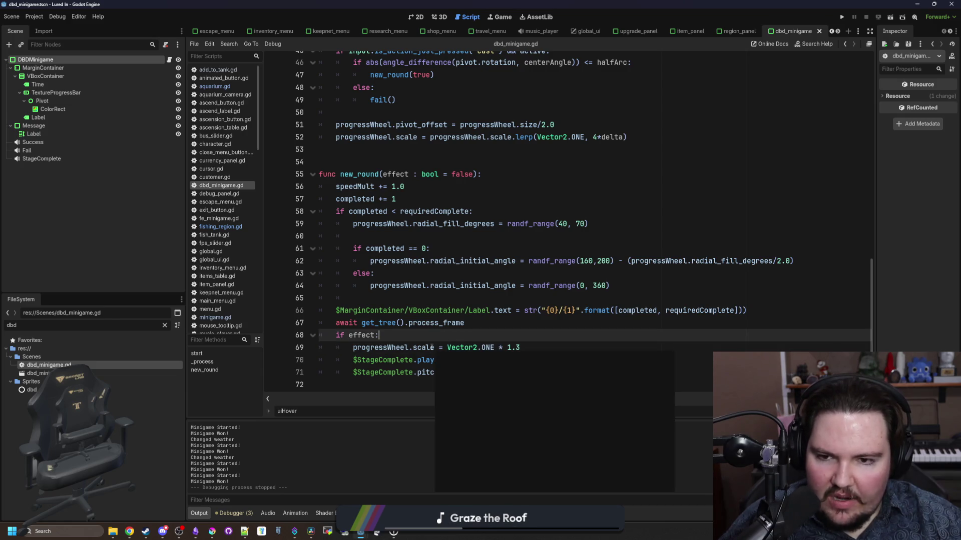
scroll(421, 345, "up", 9)
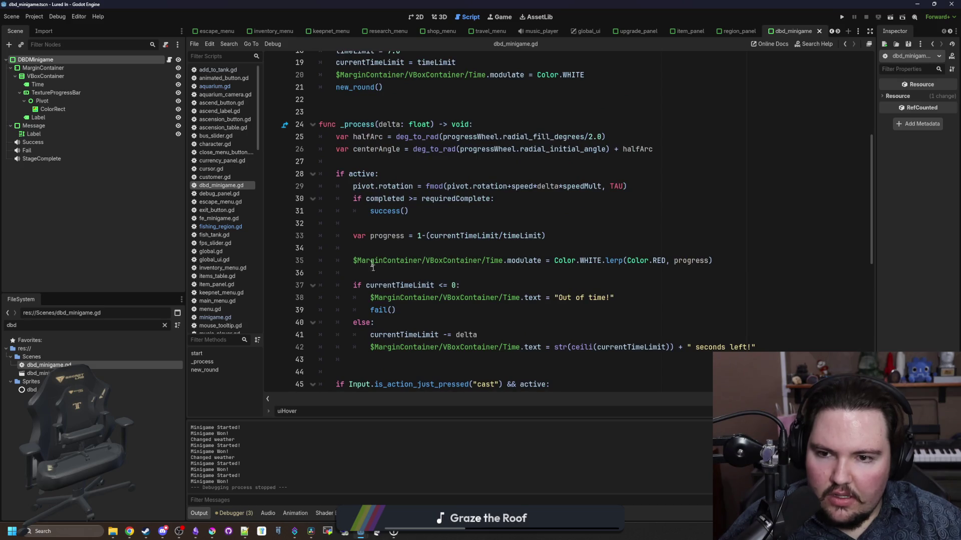
scroll(386, 173, "down", 4)
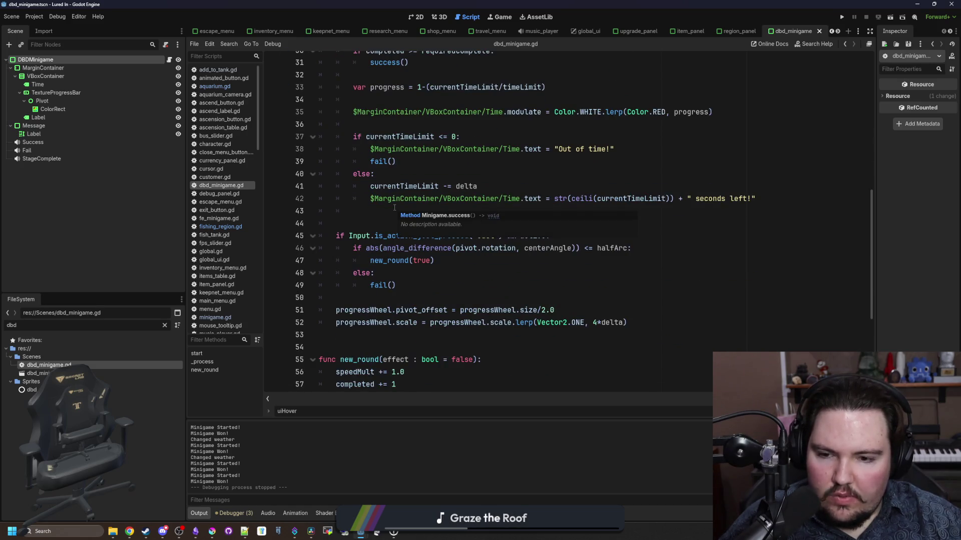
left_click(485, 297)
scroll(510, 308, "down", 1)
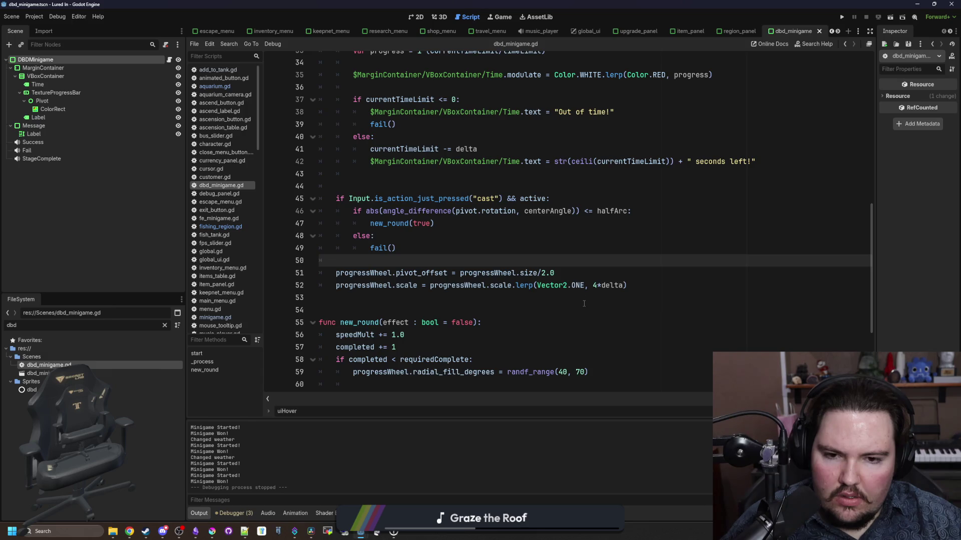
left_click(501, 296)
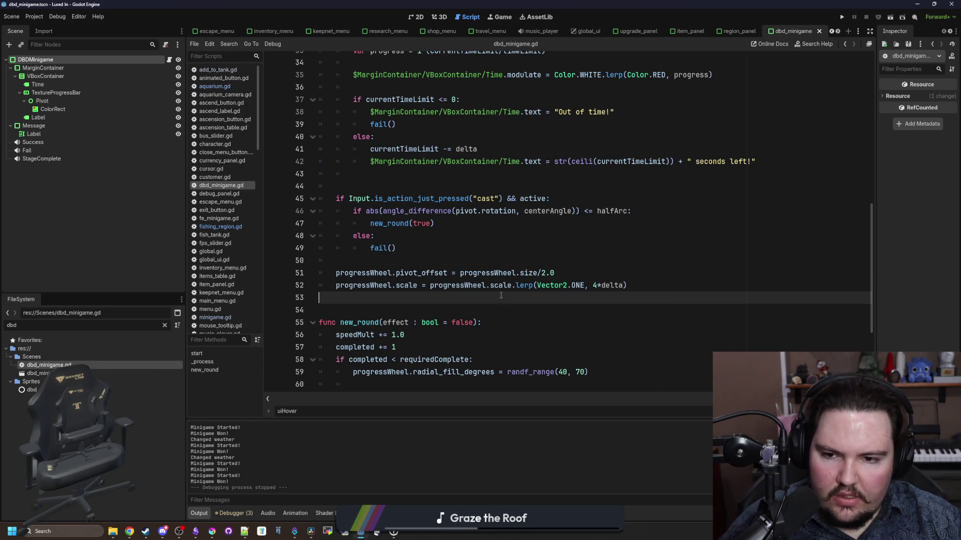
left_click(471, 261)
scroll(473, 258, "down", 4)
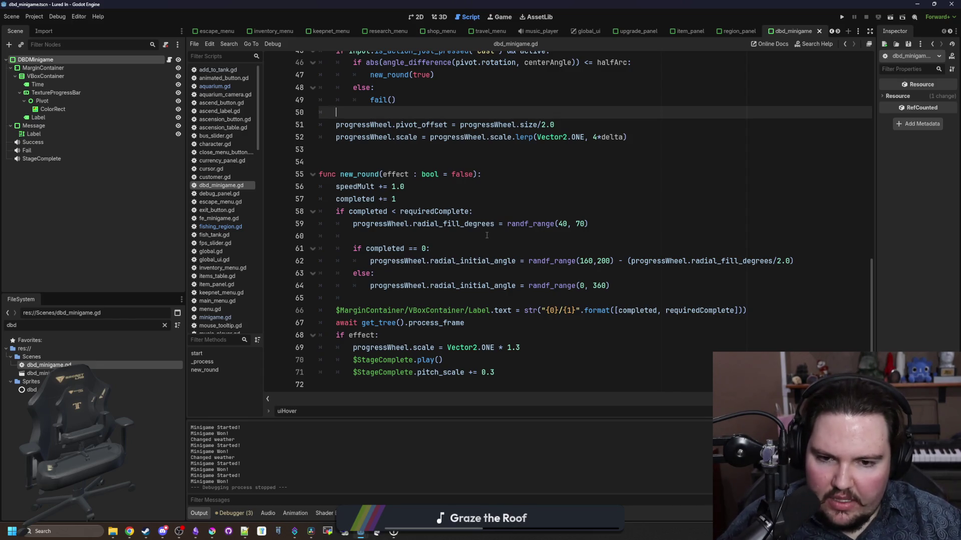
left_click(386, 150)
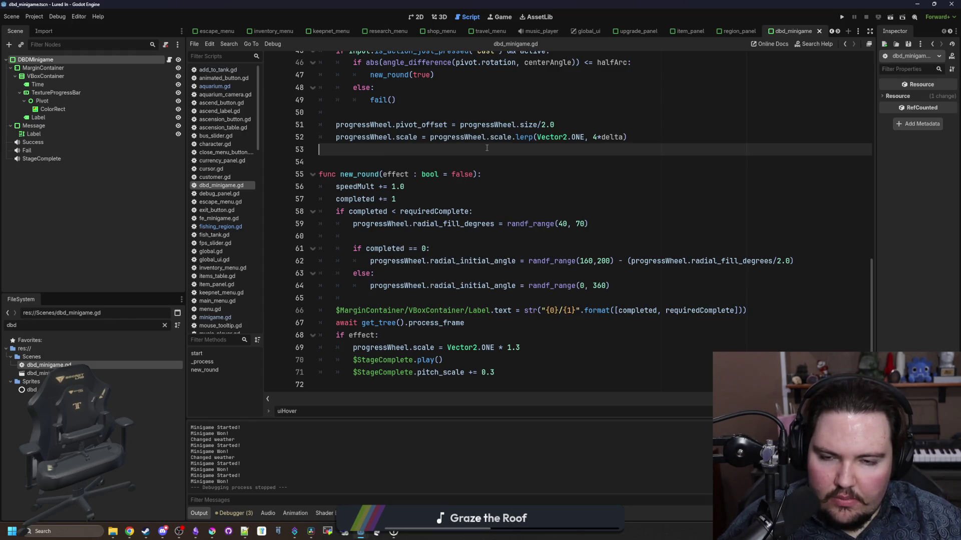
left_click(585, 121)
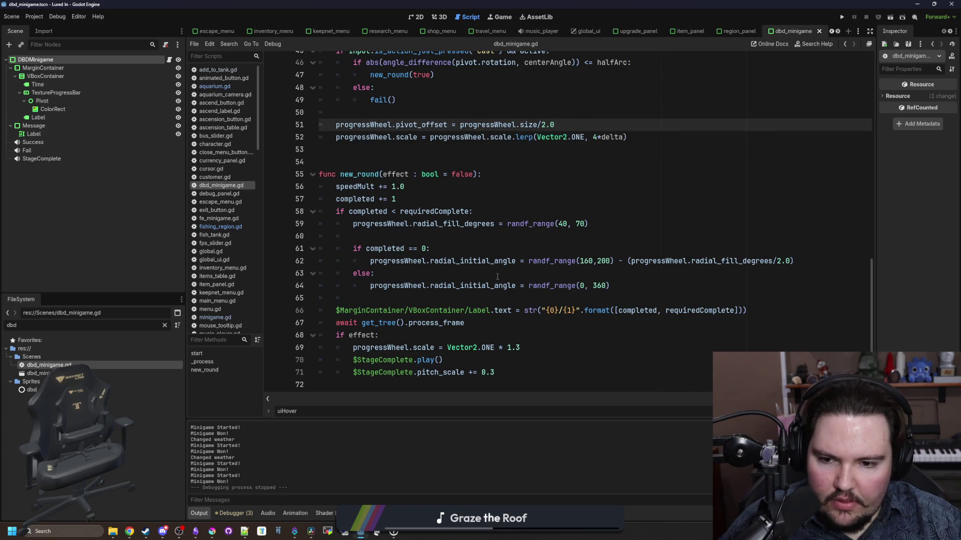
left_click(436, 335)
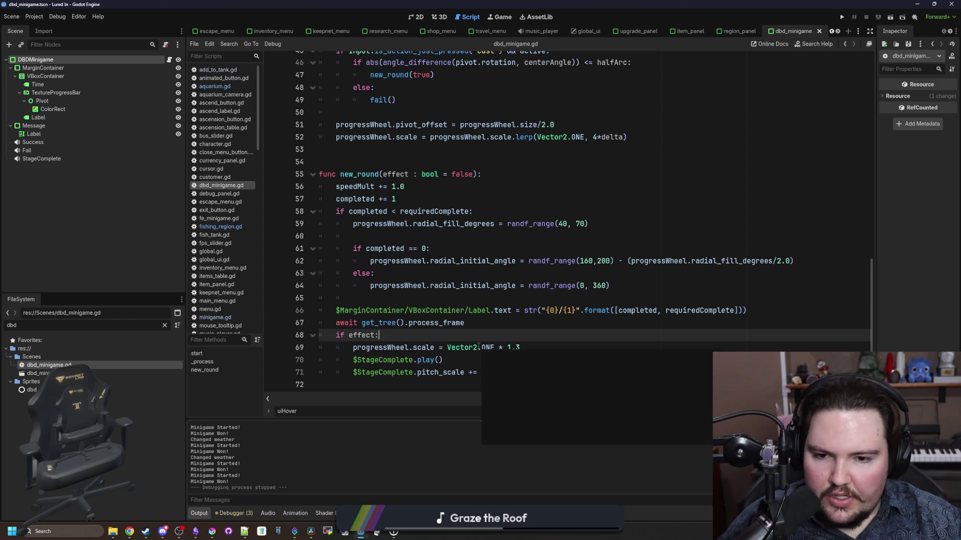
left_click(510, 240)
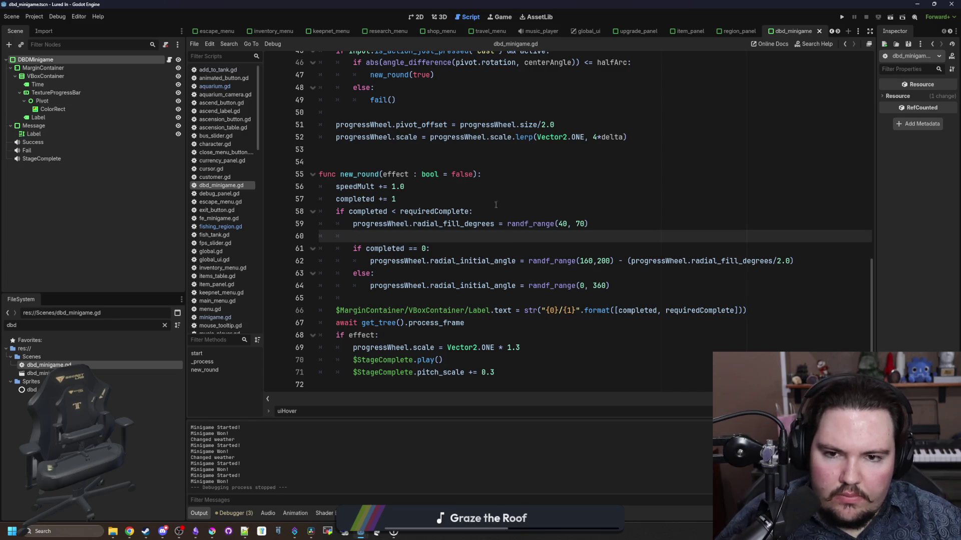
left_click(494, 149)
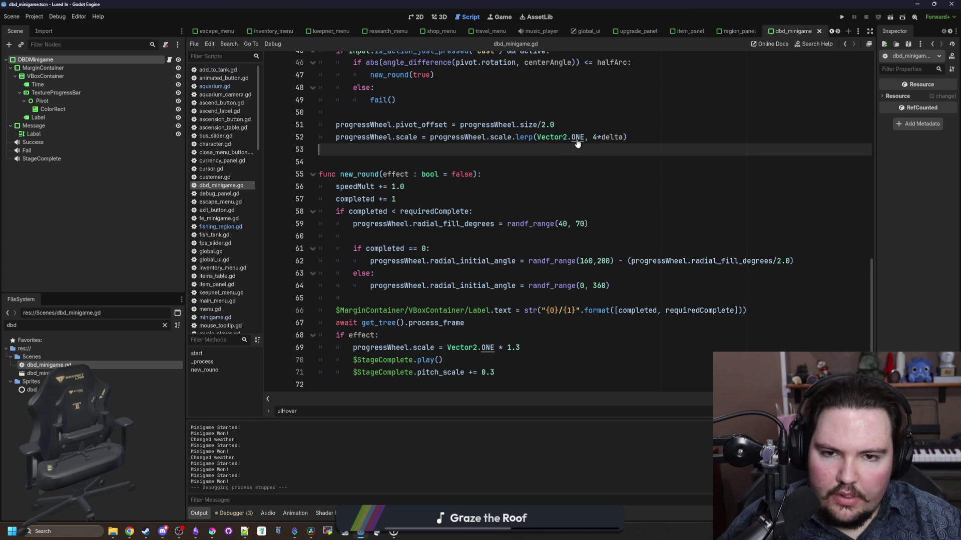
scroll(471, 152, "up", 15)
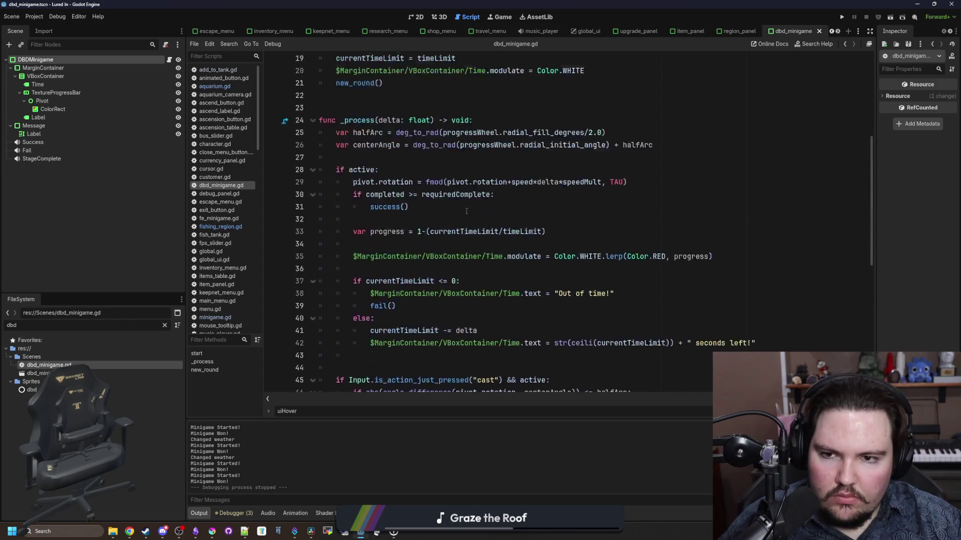
Step: Declare a new float variable wheelScale below the existing variable declarations
left_click(370, 183)
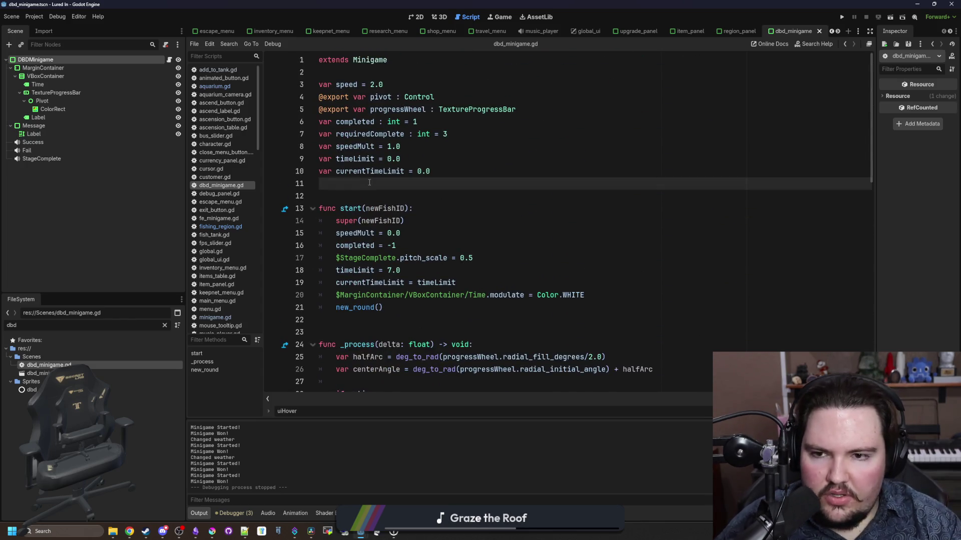
key("Return")
key("Return")
key("Return")
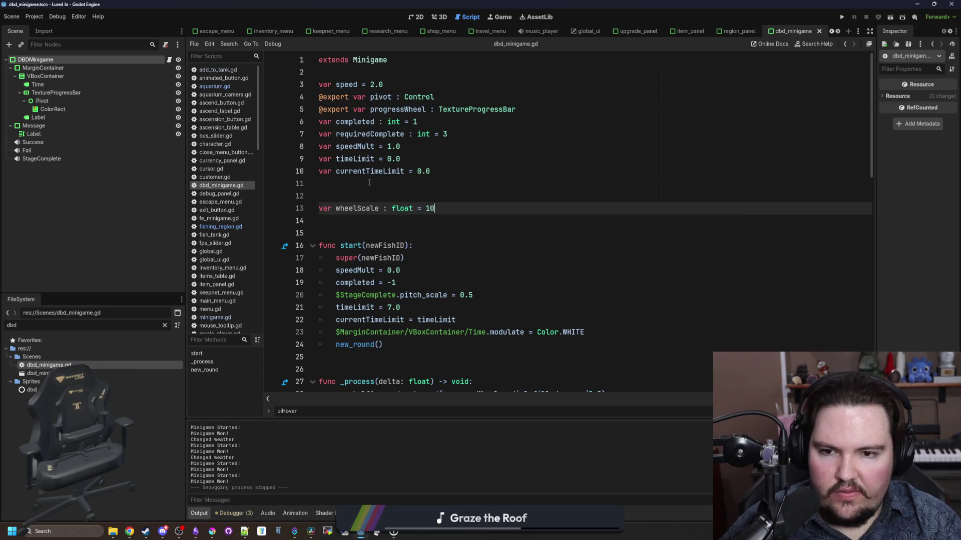
double_click(356, 209)
scroll(449, 250, "down", 13)
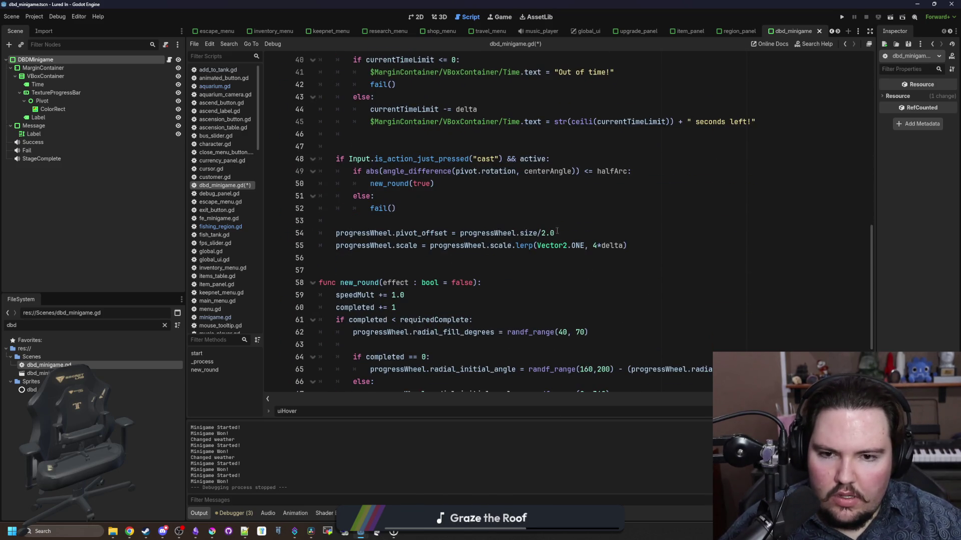
Step: In _process, add wheelScale = lerpf(wheelScale, 1.0, 4*delta) and progressWheel.scale = Vector2.ONE*wheelScale
left_click(557, 231)
key("Return")
key("Return")
key("Return")
key("Up")
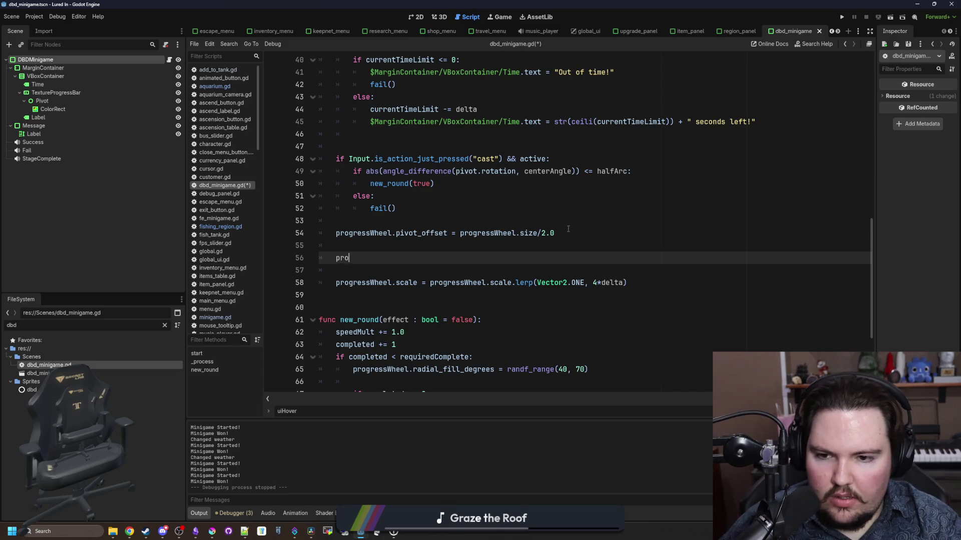
type("wheelSca")
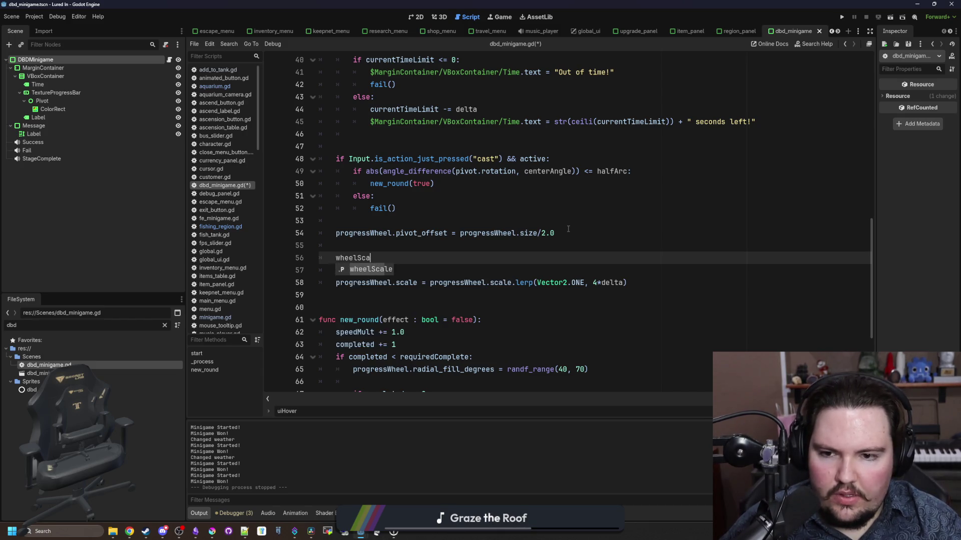
type("le = lerpf(wheelScale, ")
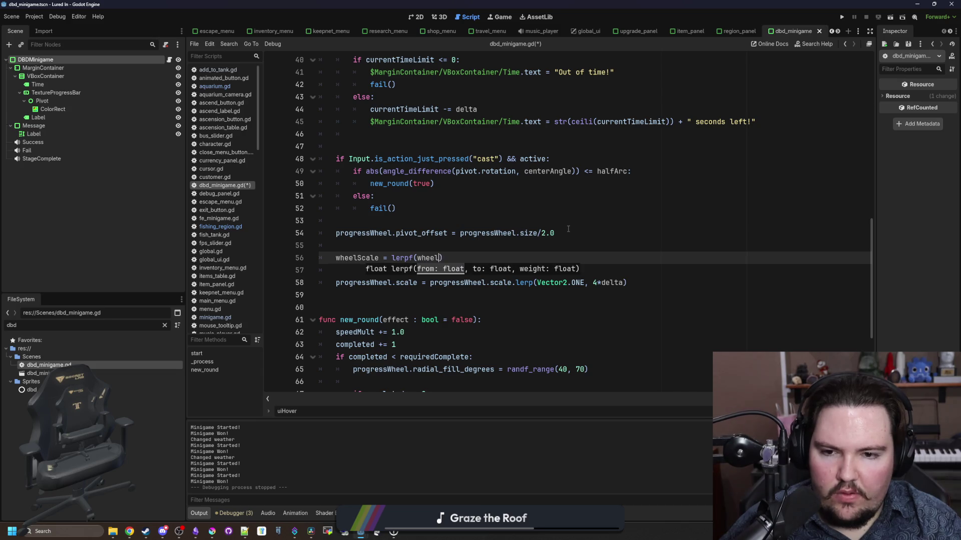
type("1.0,")
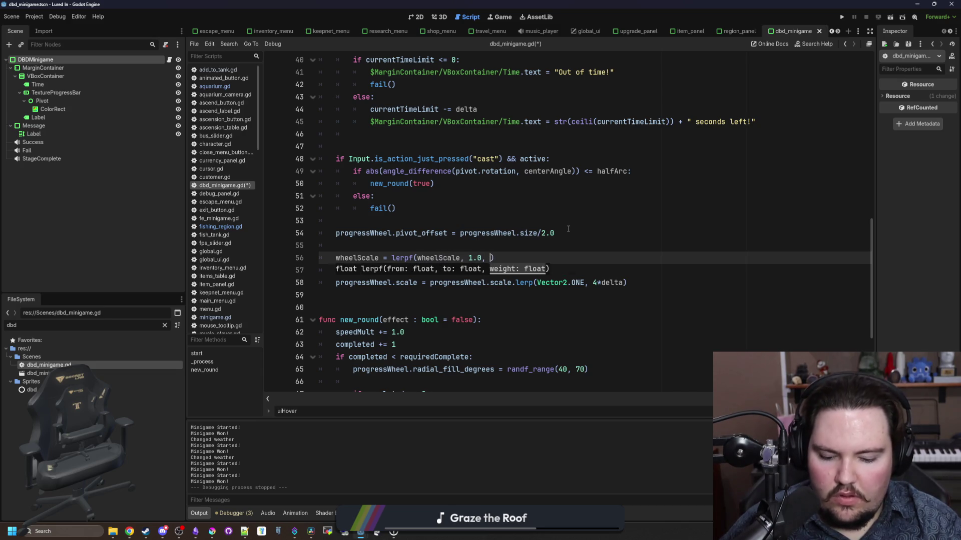
key("BackSpace")
key("BackSpace")
key("BackSpace")
type("4*delta")
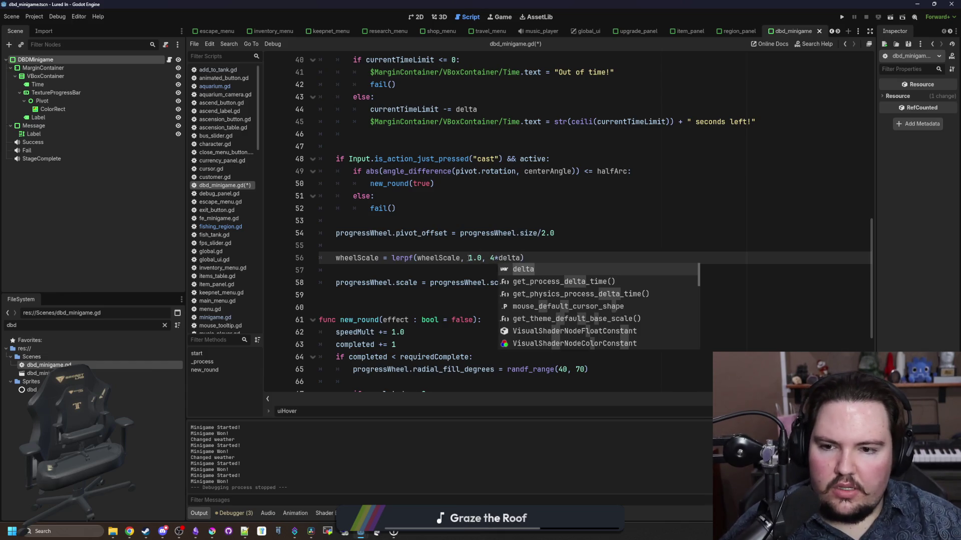
left_click(424, 270)
key("Return")
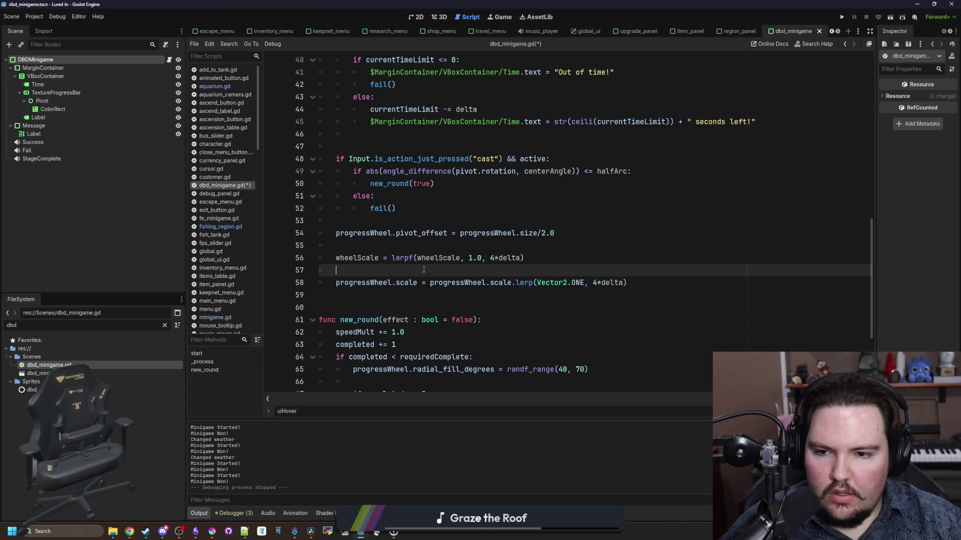
left_click(424, 269)
type("progressW")
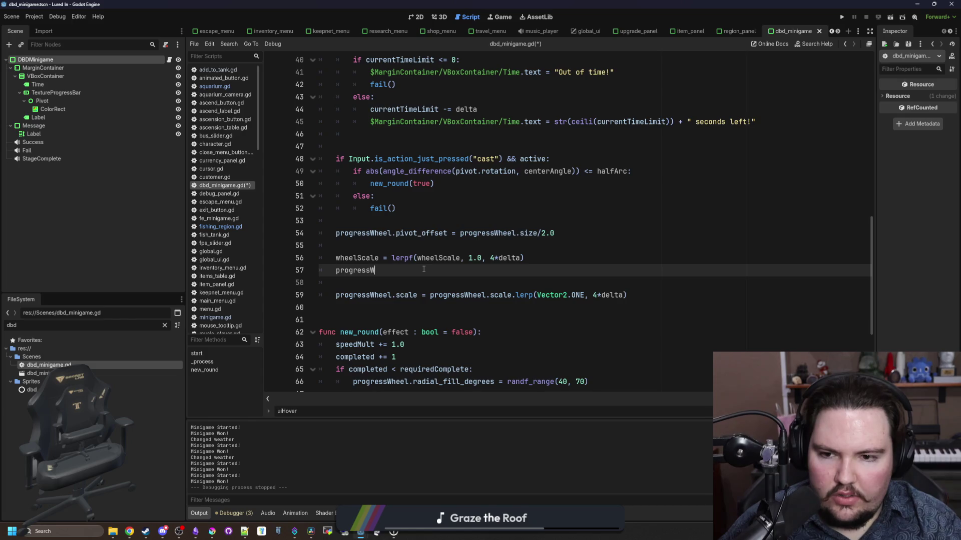
type("heel.scale")
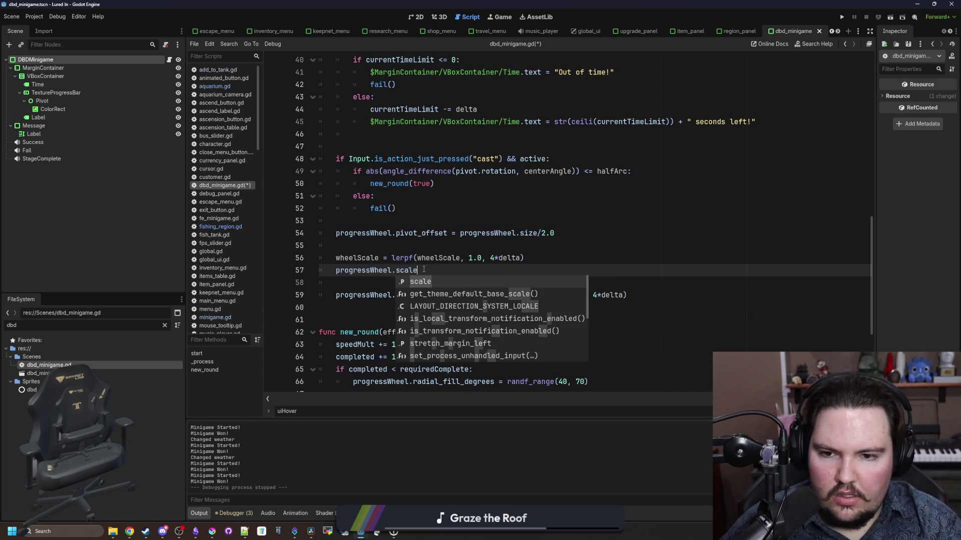
type(" = ")
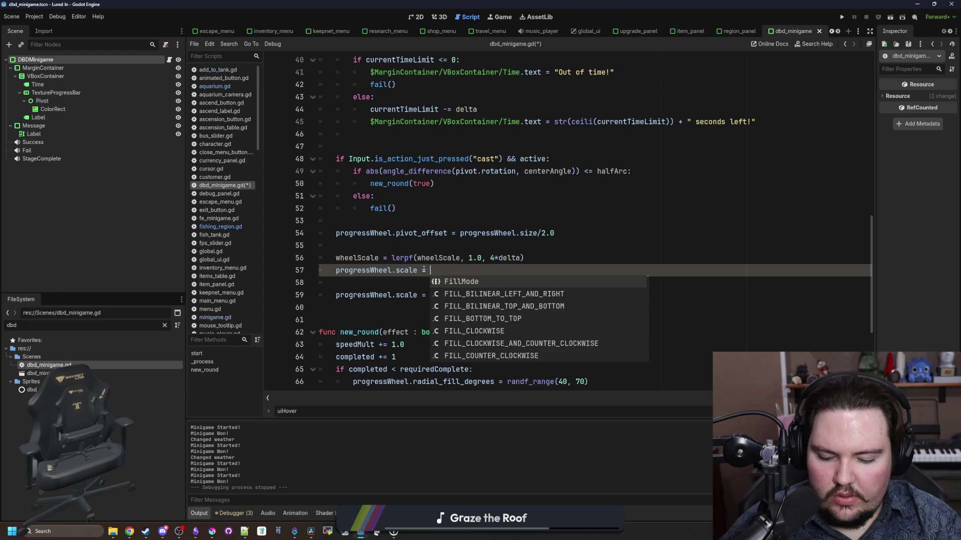
type("Vector2.ONE*wheelScal")
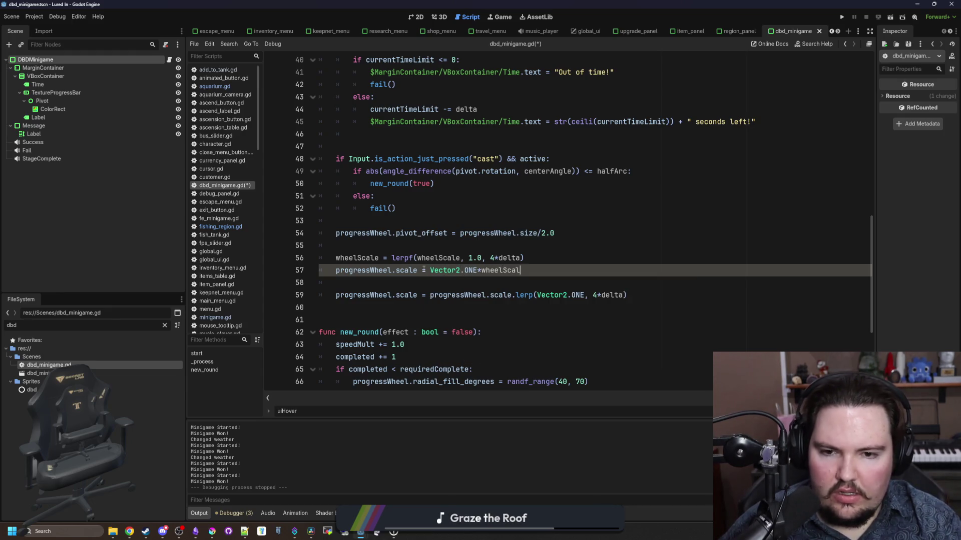
type("e")
scroll(464, 231, "down", 3)
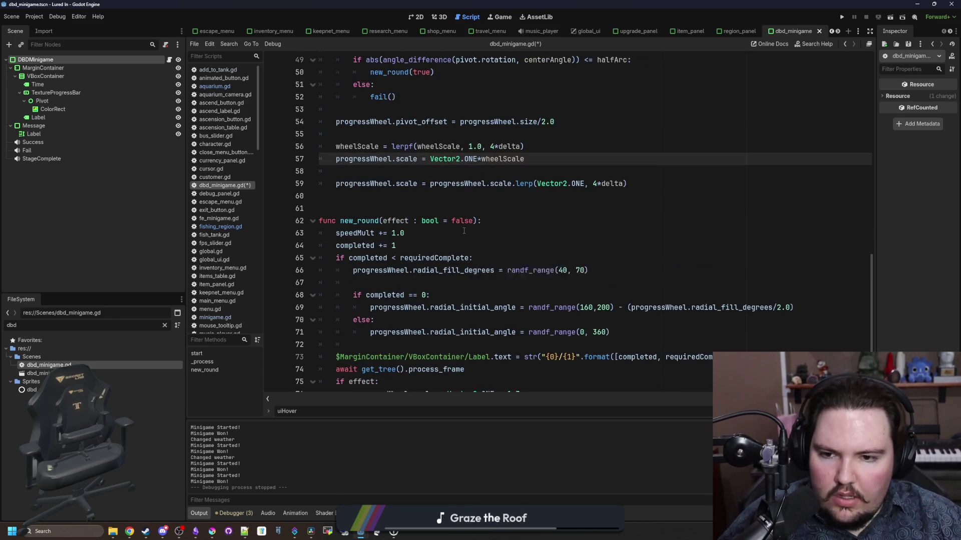
Step: Search the script for 'scale' and delete the old progressWheel scale-lerp lines
scroll(464, 230, "down", 1)
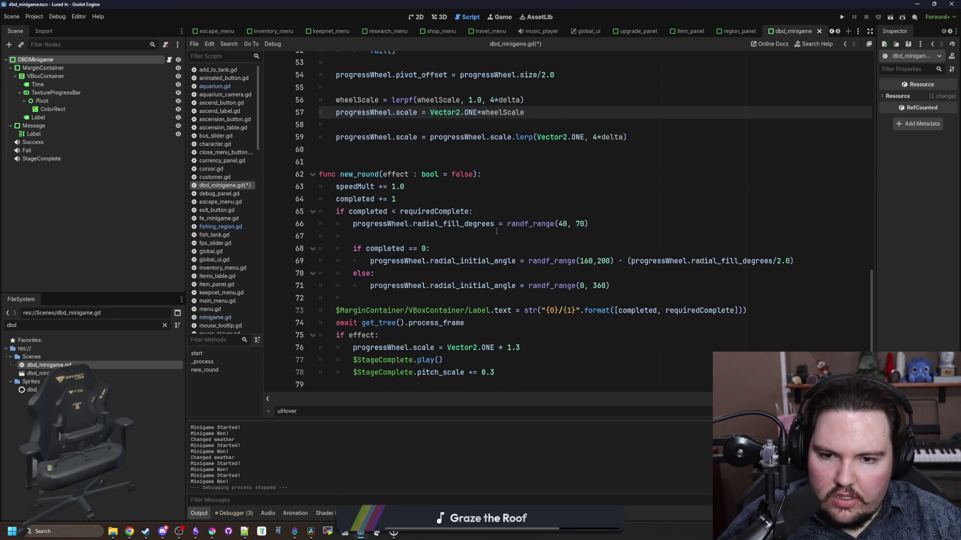
left_click(556, 187)
key("ctrl+f")
type("scale")
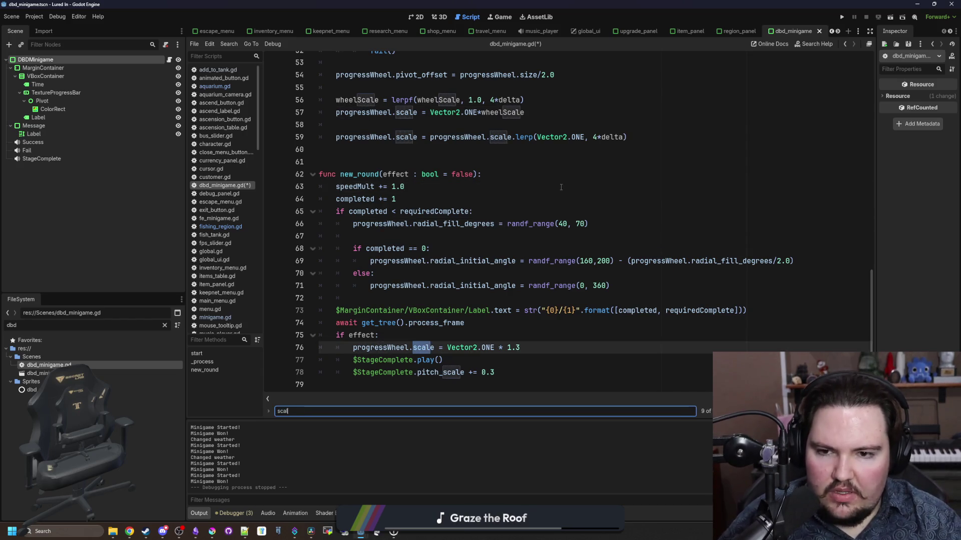
scroll(579, 181, "up", 1)
scroll(613, 173, "up", 2)
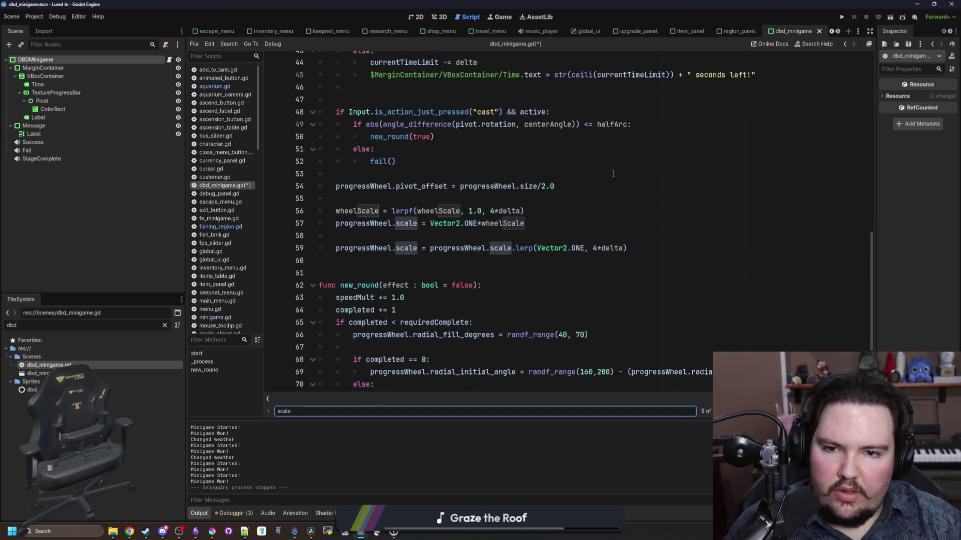
key("Return")
key("Return")
key("Return")
key("Return")
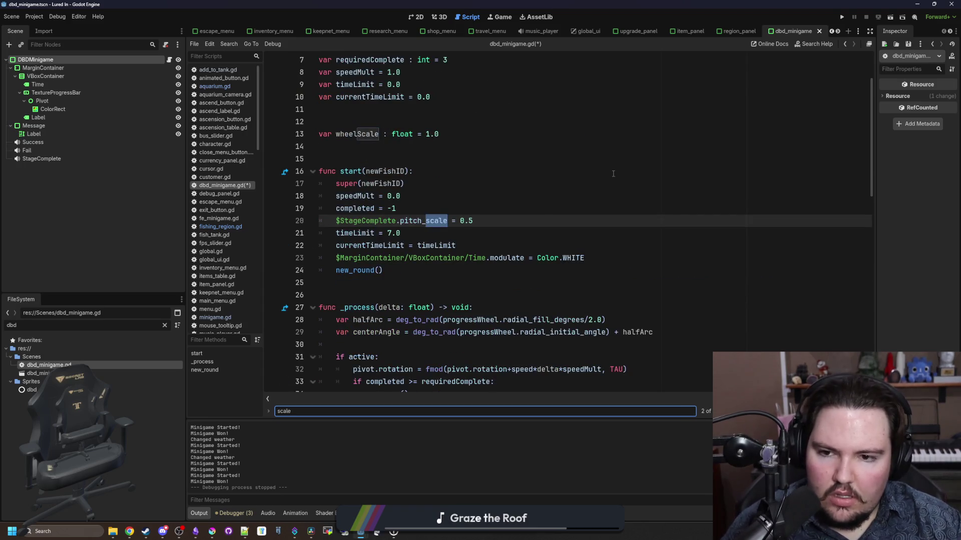
key("Return")
key("Return")
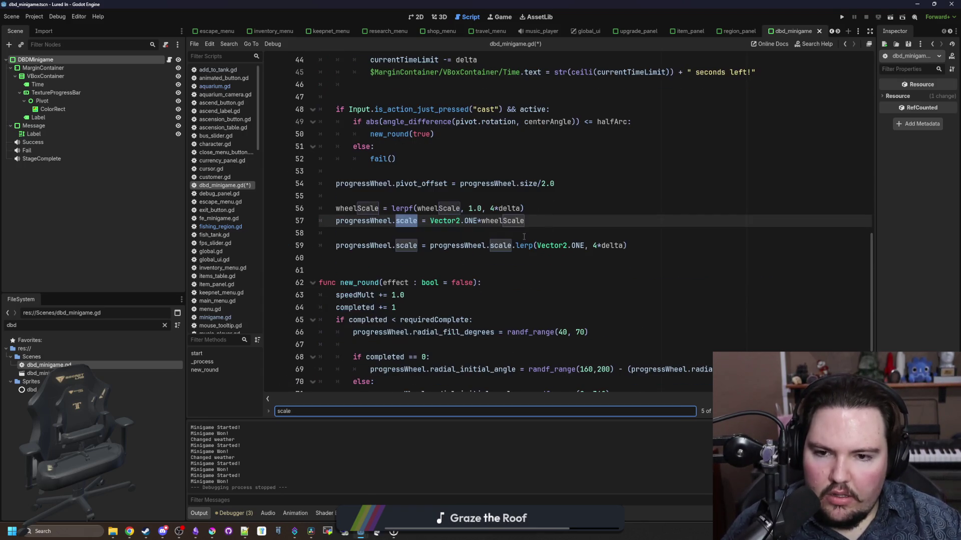
left_click(628, 245)
left_click_drag(628, 245, 288, 234)
key("Delete")
Step: Change the success effect's progressWheel scale assignment on line 74 to wheelScale = 1.3
scroll(501, 300, "down", 3)
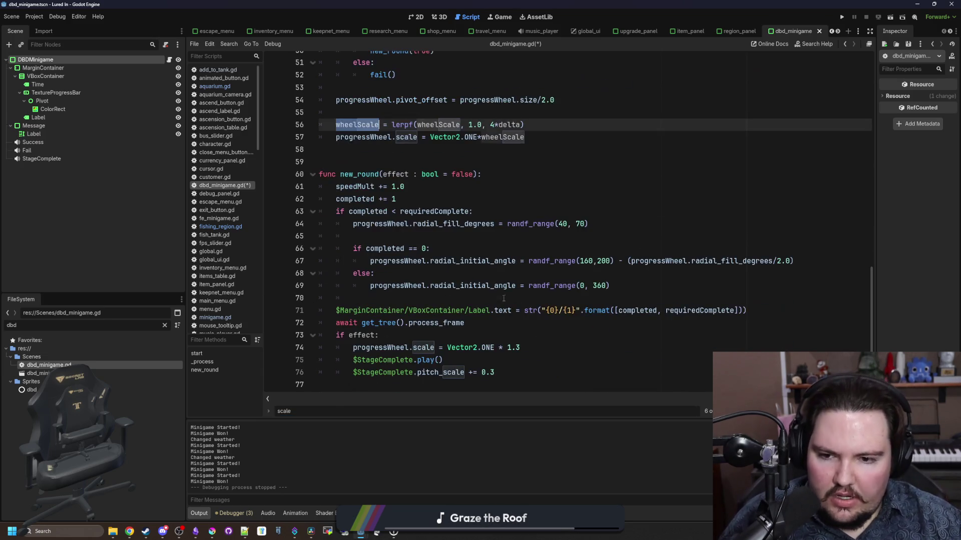
left_click(501, 324)
left_click_drag(502, 347, 353, 347)
type("wheelScale =")
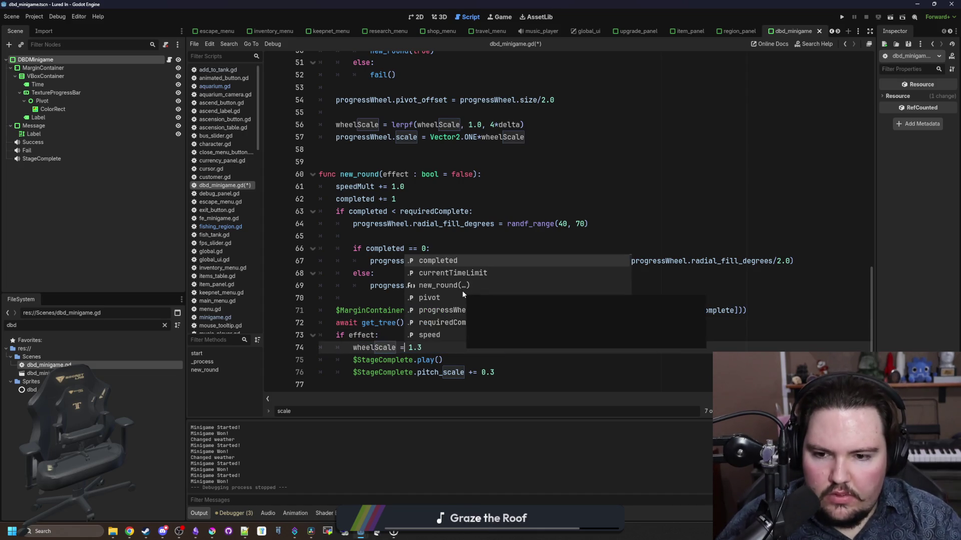
double_click(380, 347)
key("ctrl+c")
scroll(380, 348, "up", 14)
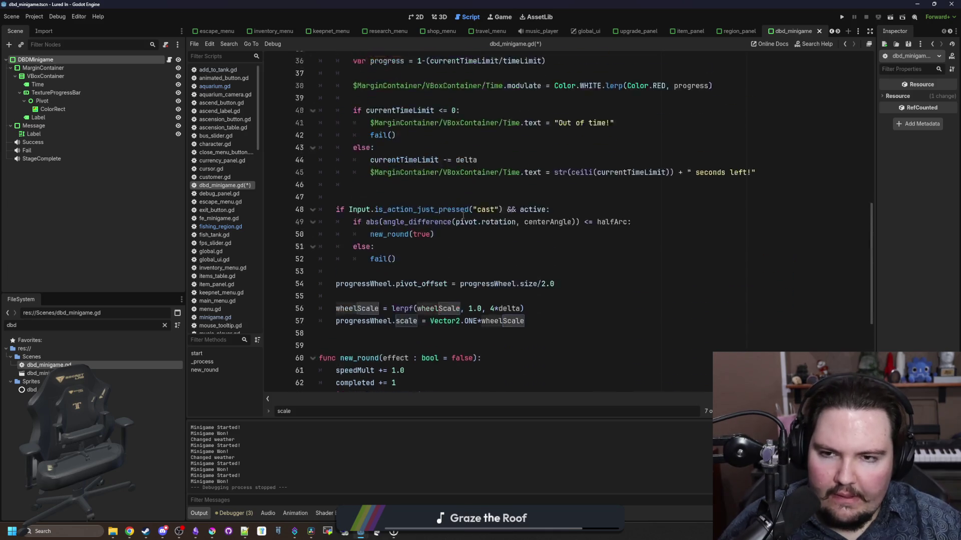
scroll(439, 267, "up", 1)
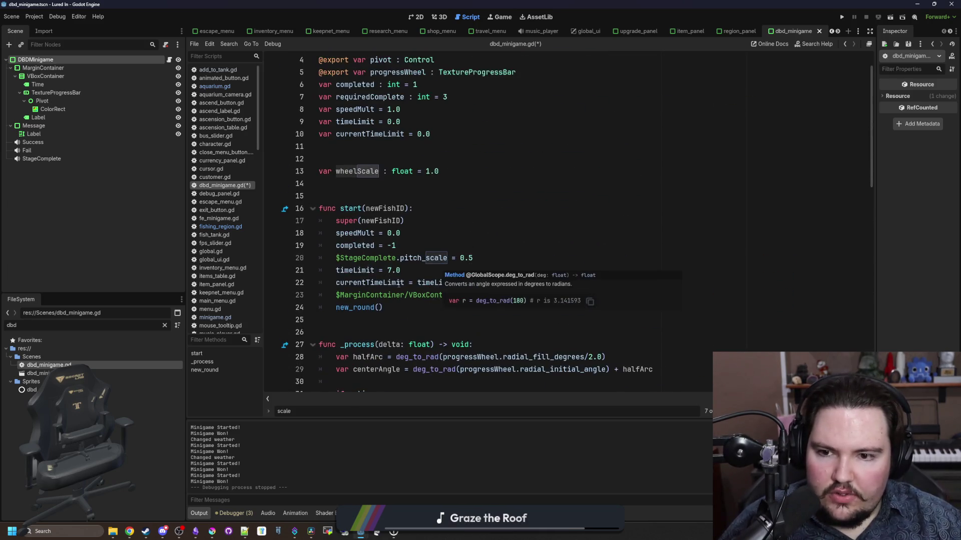
Step: Reset wheelScale = 1.0 in start() before new_round(), then save the minigame script
left_click(428, 239)
left_click(494, 256)
left_click(604, 293)
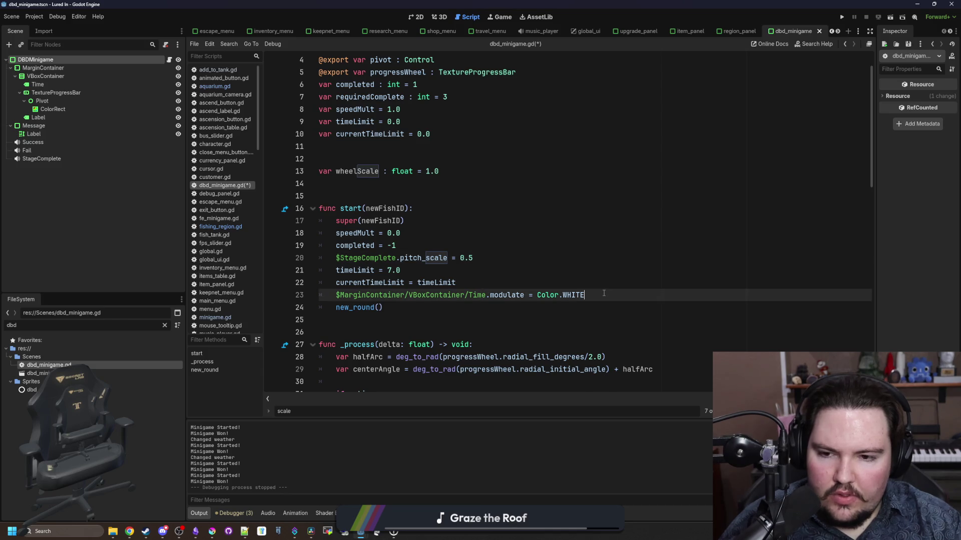
key("Return")
key("ctrl+v")
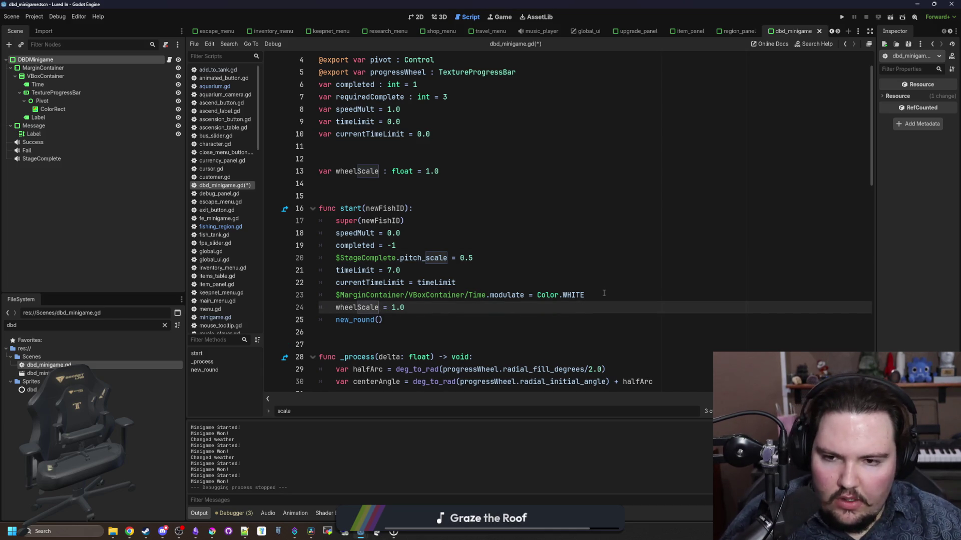
left_click_drag(426, 302, 311, 303)
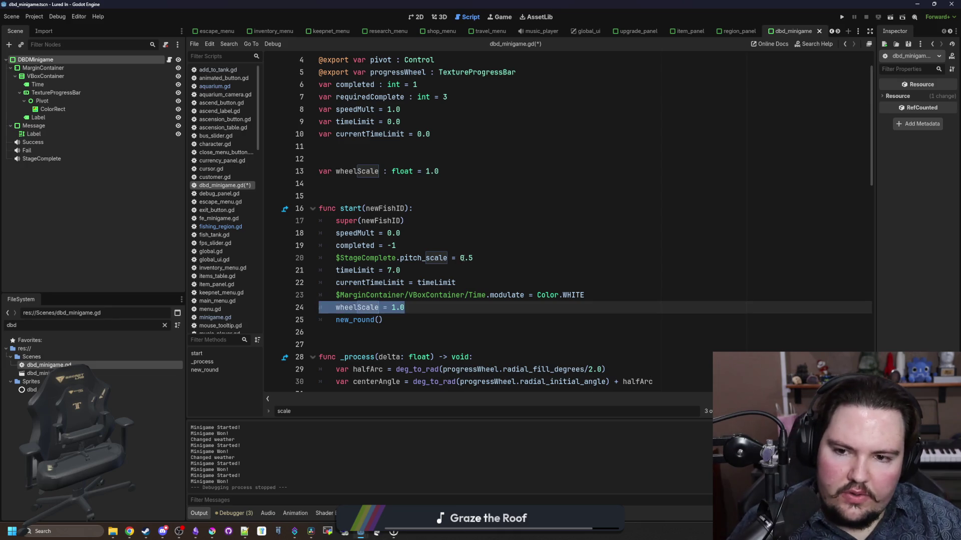
key("BackSpace")
key("BackSpace")
left_click(395, 245)
left_click(350, 183)
scroll(497, 175, "down", 6)
key("ctrl+s")
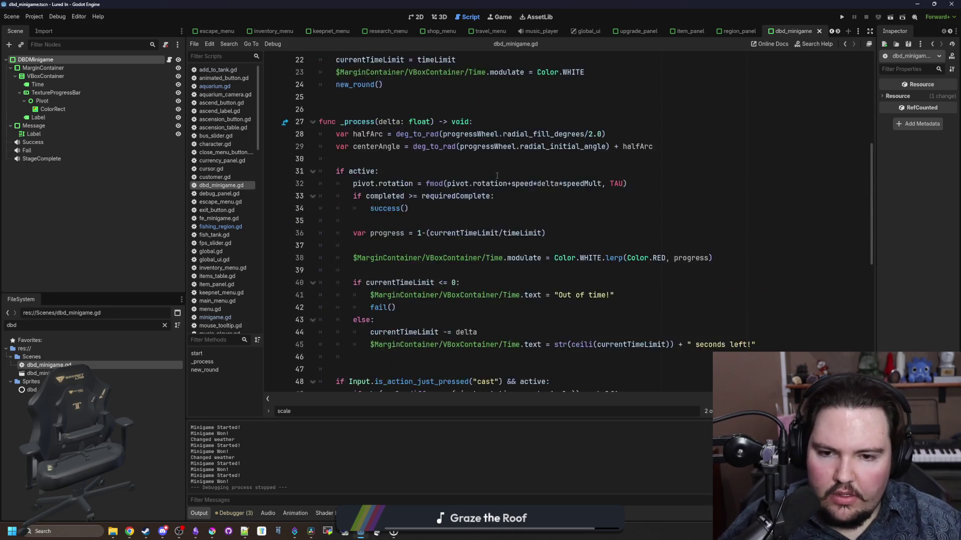
scroll(505, 185, "down", 5)
left_click(493, 209)
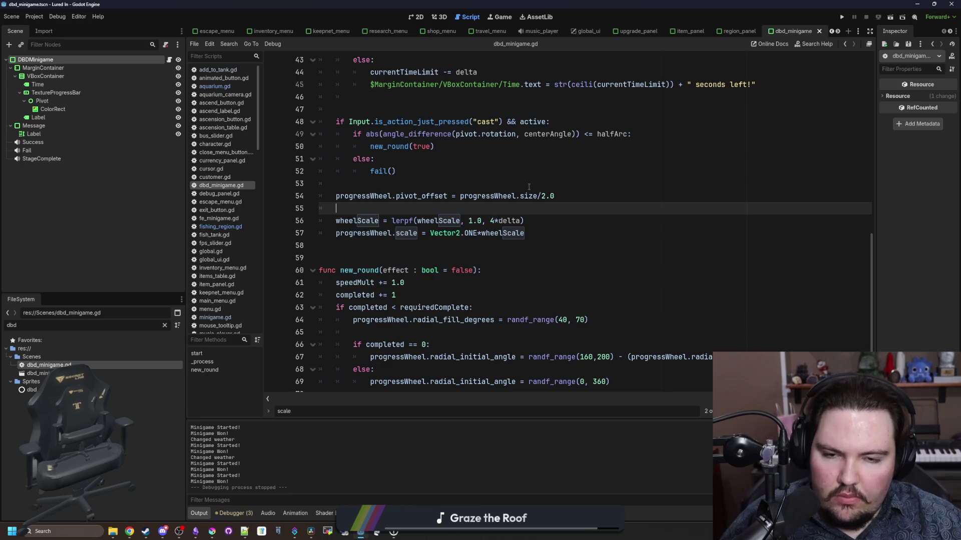
Step: Run the game, then return to the dbd_minigame.gd script
left_click(841, 18)
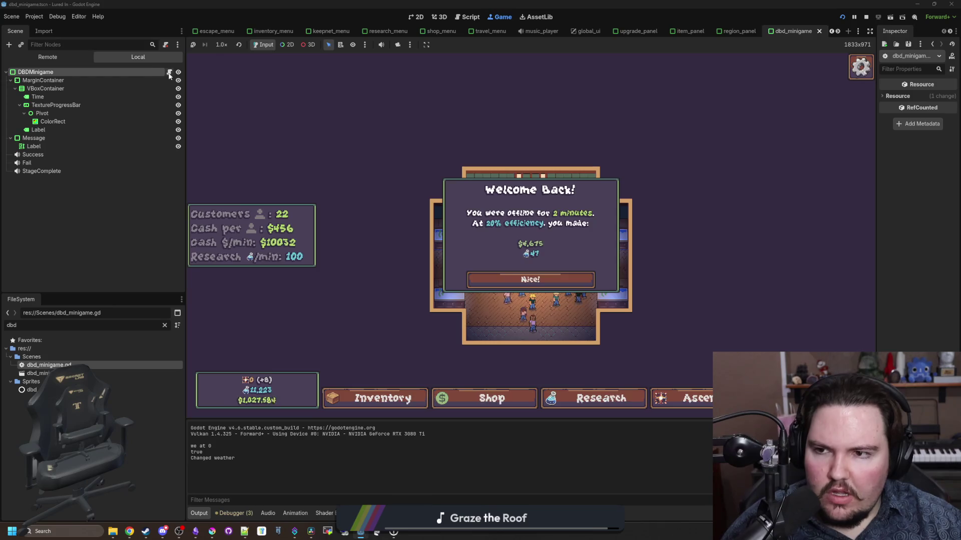
key("ctrl+F3")
scroll(449, 273, "up", 2)
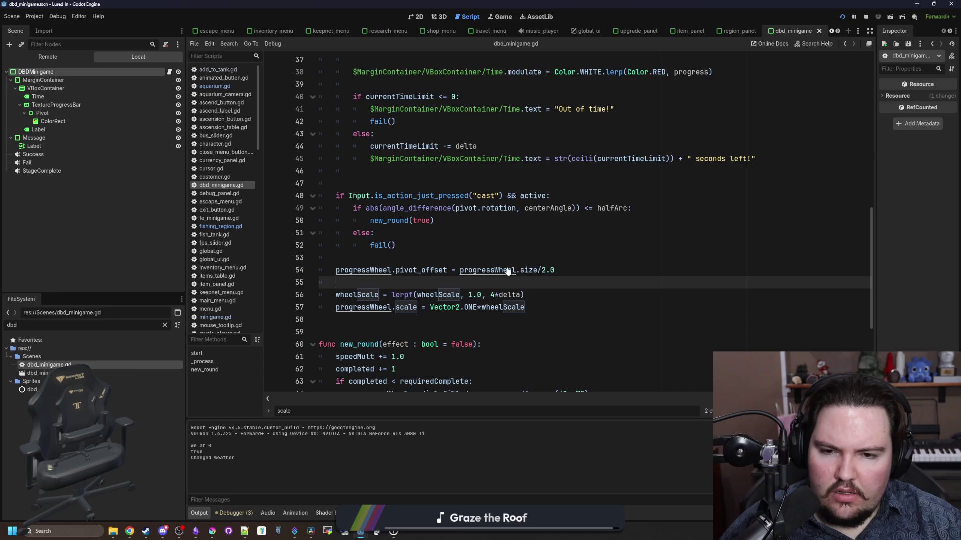
left_click(453, 245)
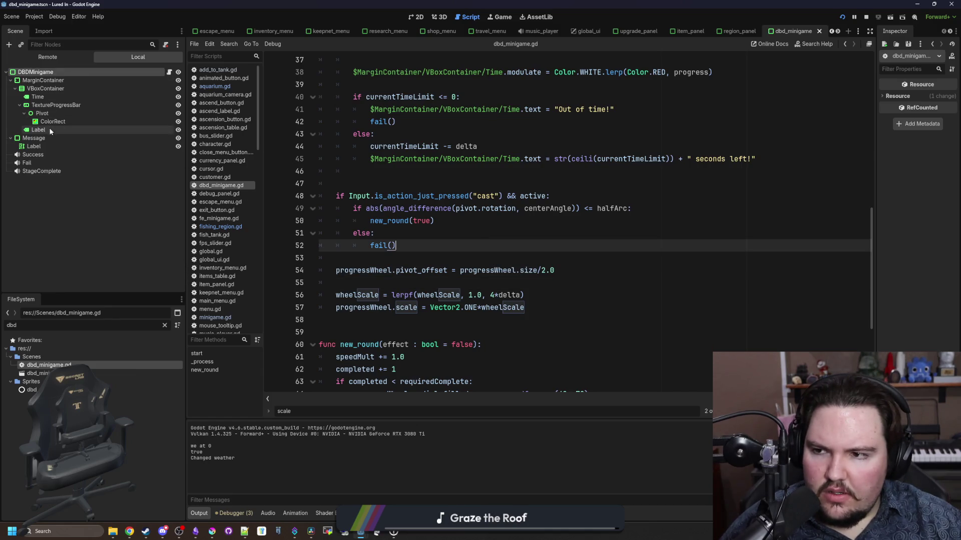
Step: Check the TextureProgressBar's Transform settings in 2D, then enter the aquarium shop in the running game
left_click(415, 18)
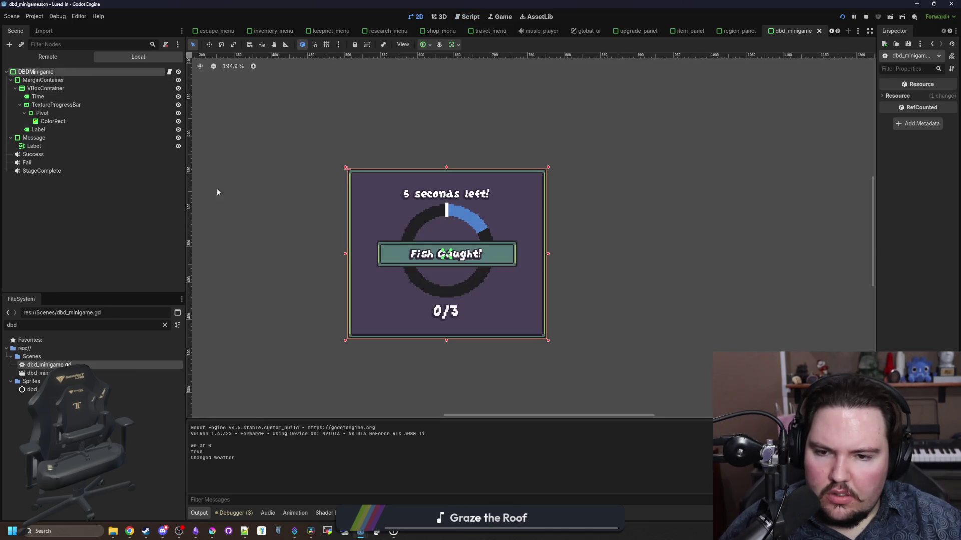
left_click(47, 107)
left_click_drag(876, 225, 720, 225)
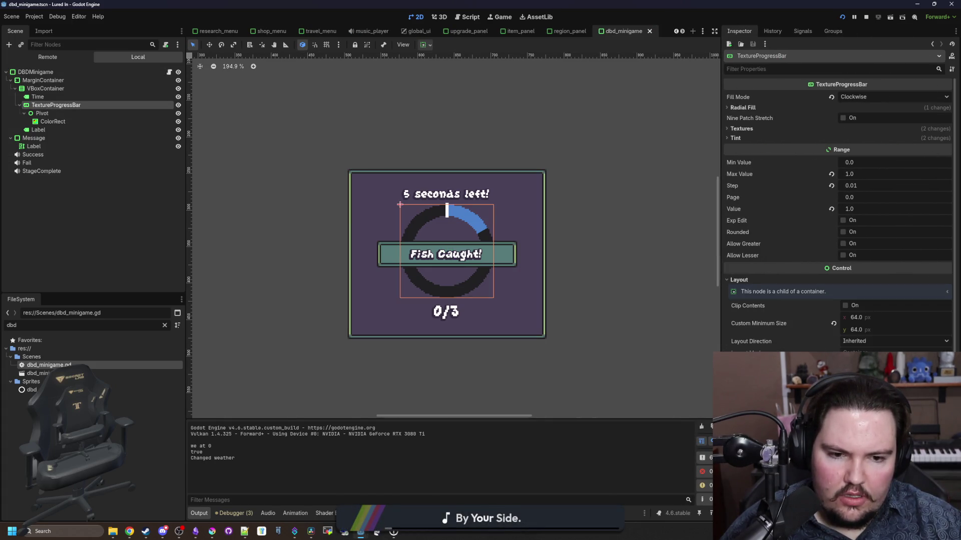
scroll(804, 329, "down", 4)
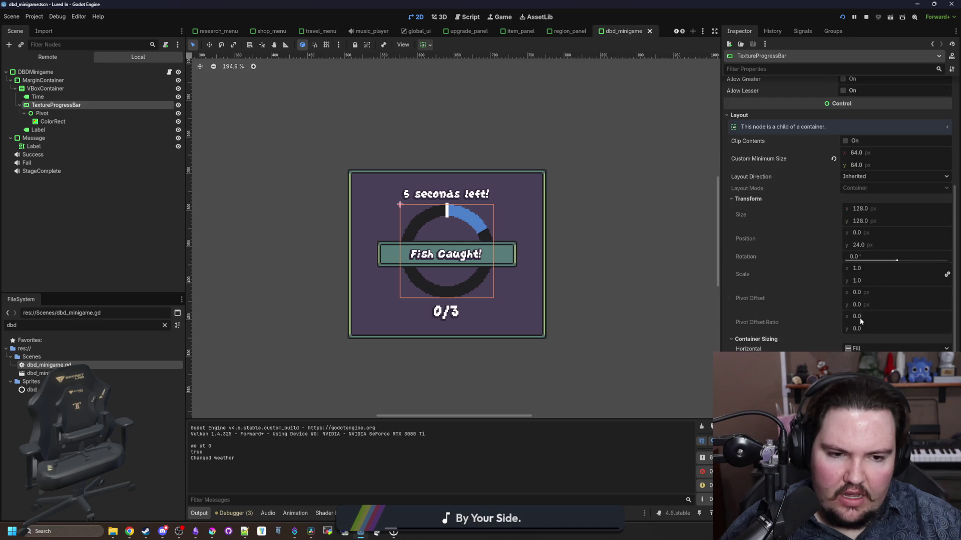
left_click(169, 72)
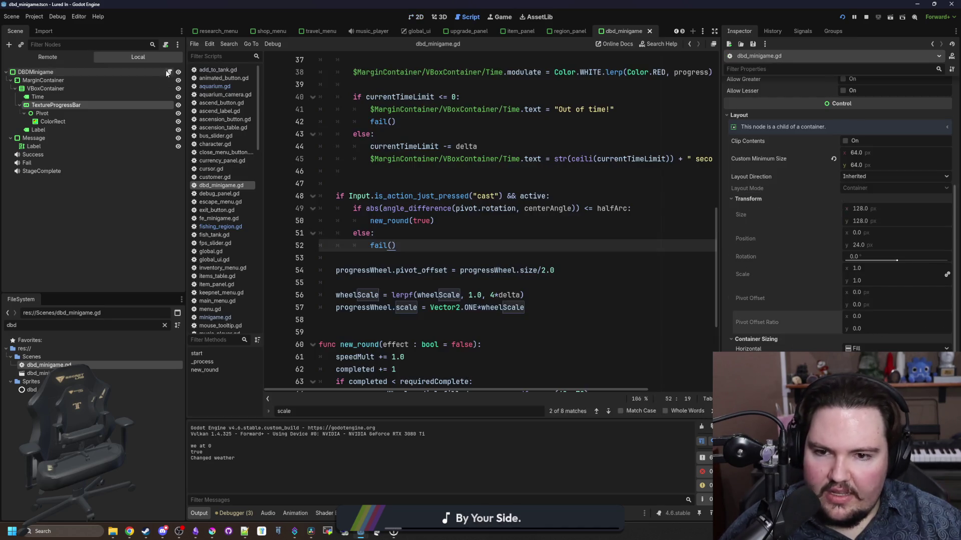
left_click(501, 233)
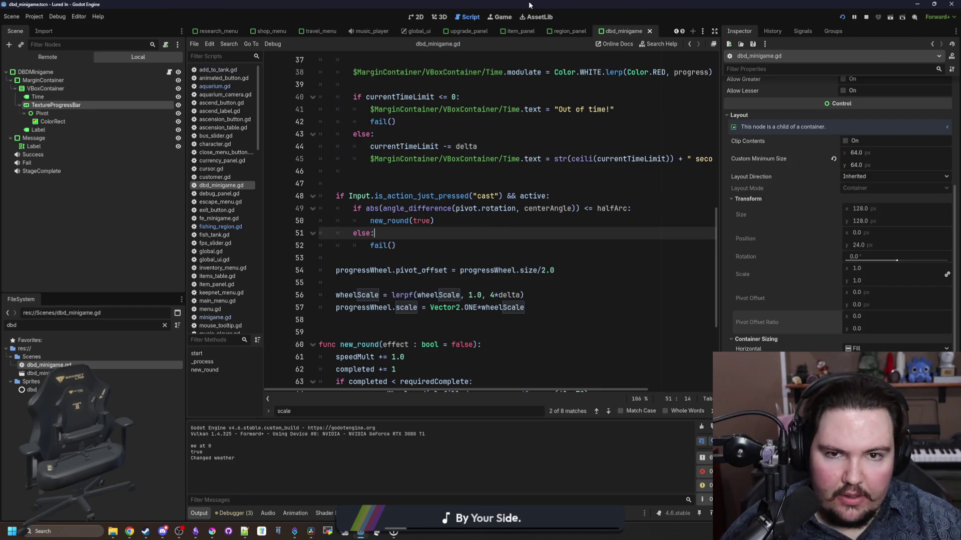
left_click(499, 17)
left_click(452, 272)
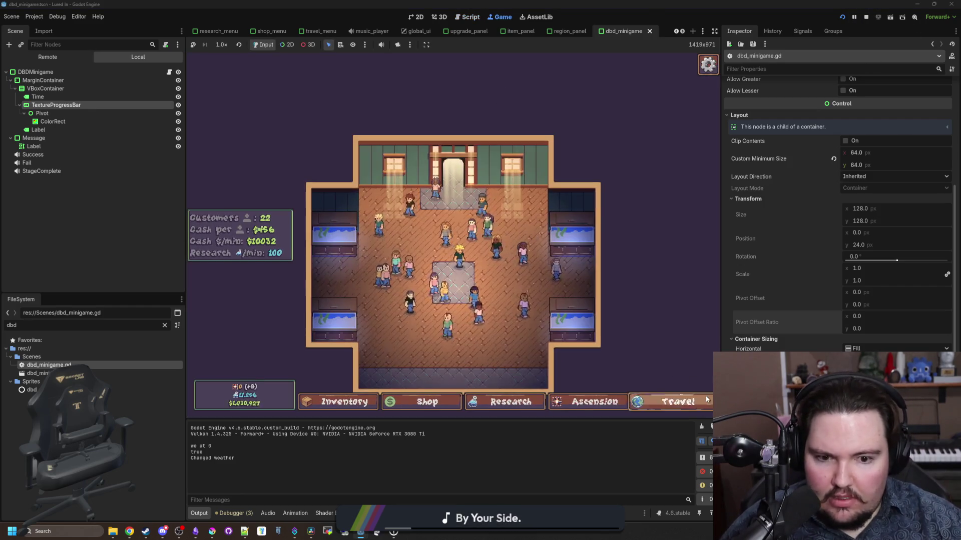
Step: Travel to the pond and catch a fish by hitting the blue zones three times
left_click(706, 399)
left_click(554, 180)
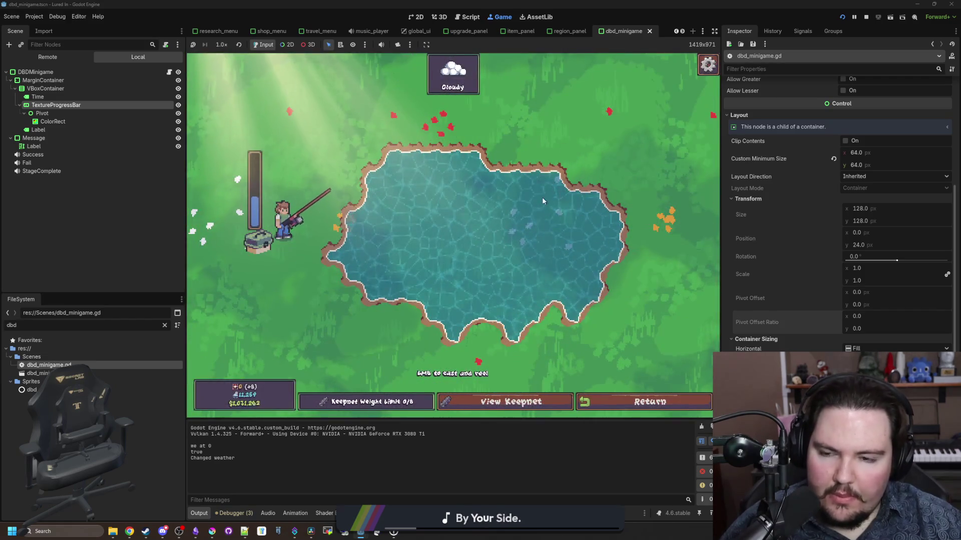
left_click_drag(541, 197, 572, 210)
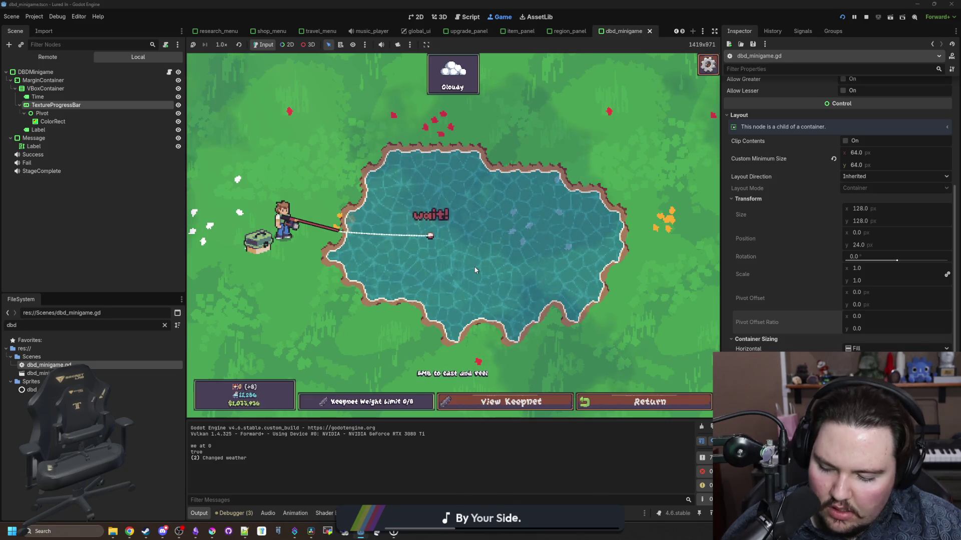
left_click(483, 253)
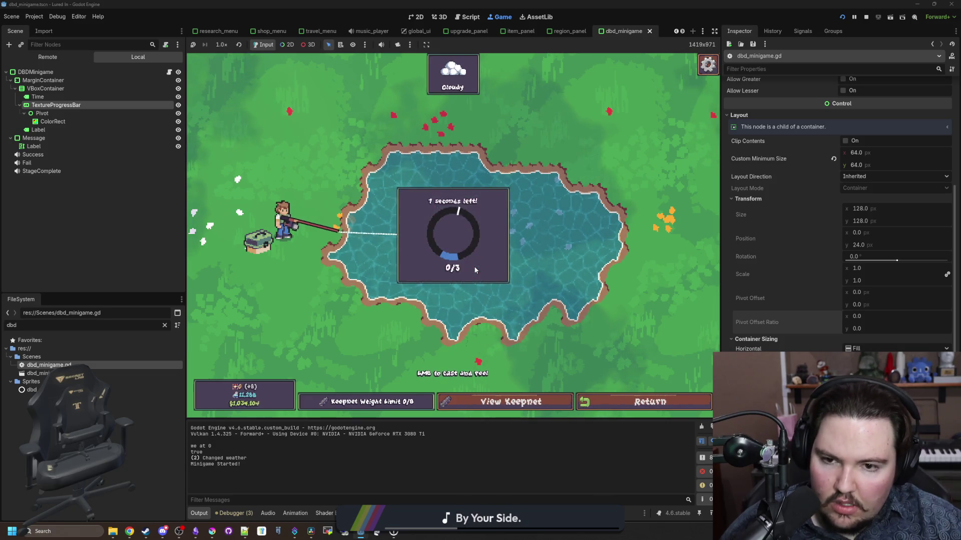
left_click(487, 242)
left_click(511, 235)
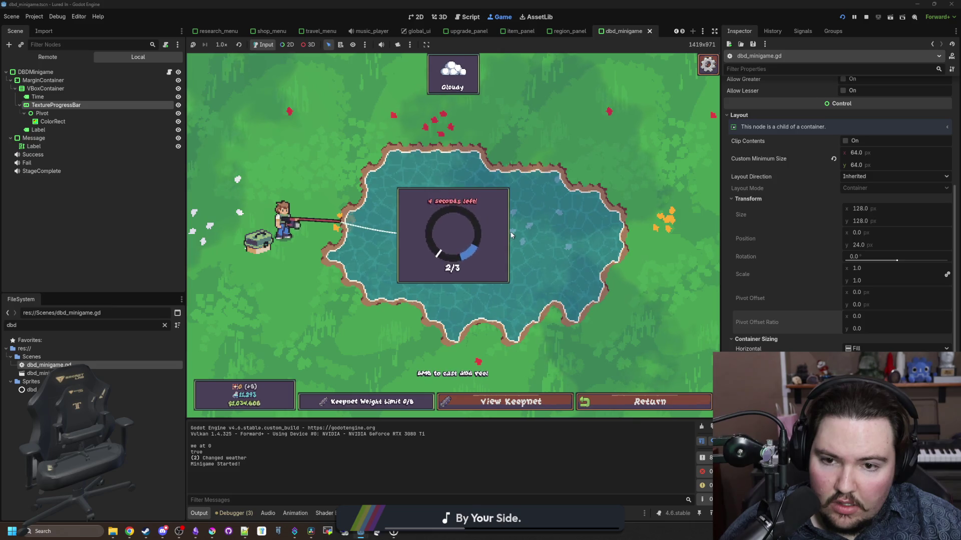
left_click(511, 234)
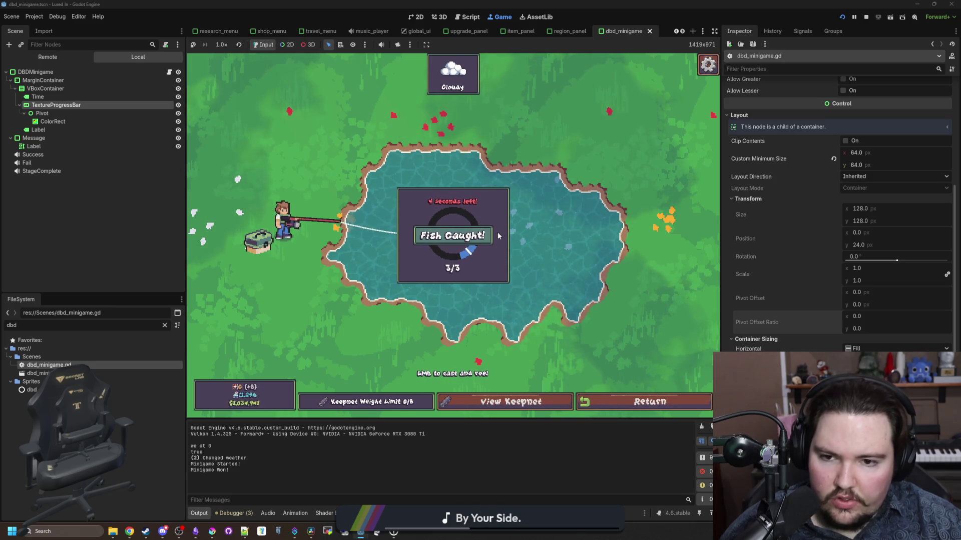
left_click_drag(496, 230, 489, 225)
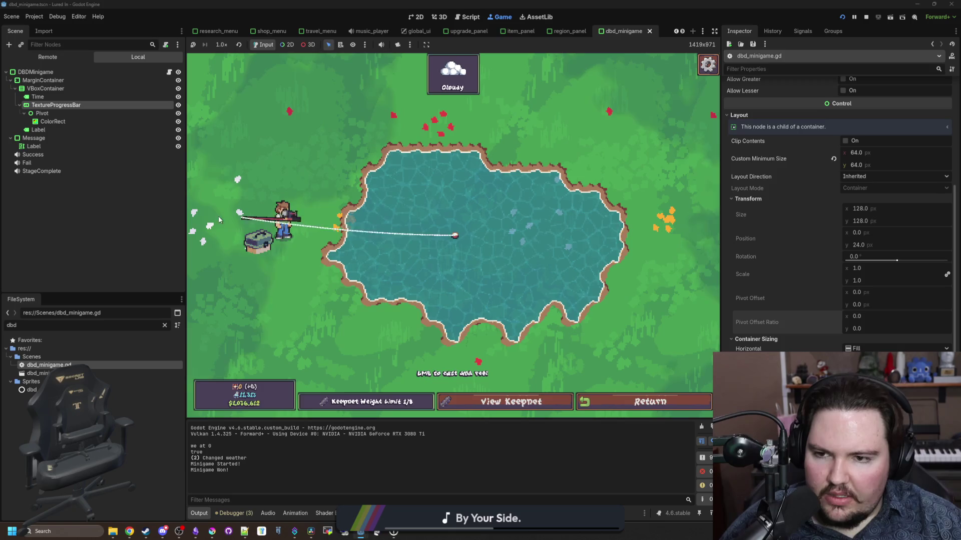
Step: Catch a second fish, stop the game, and bring up the Lured In notes in Obsidian
left_click(319, 258)
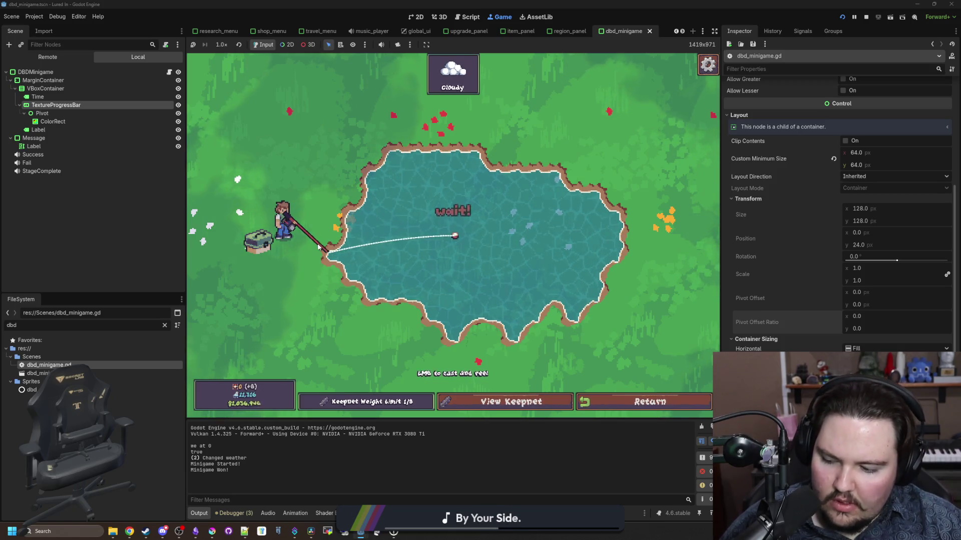
left_click(520, 204)
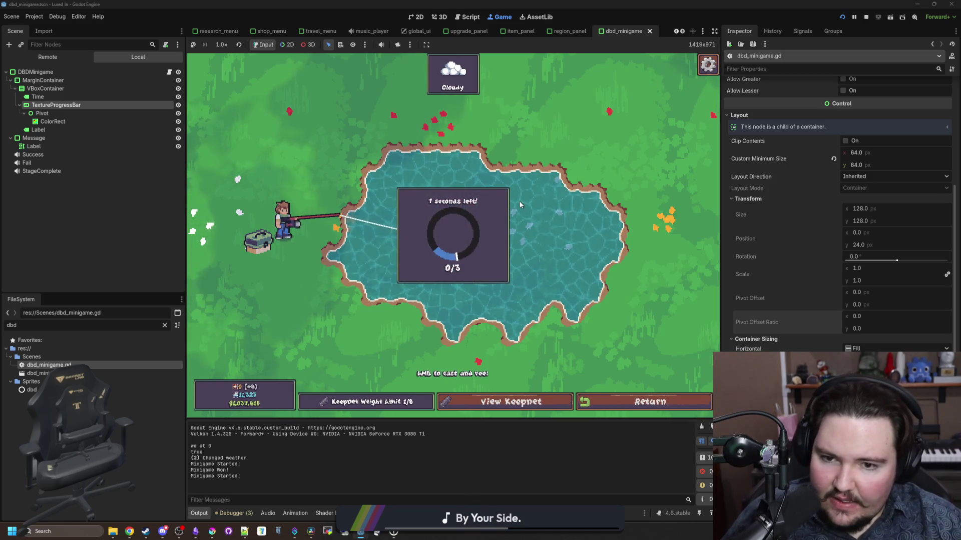
left_click(520, 205)
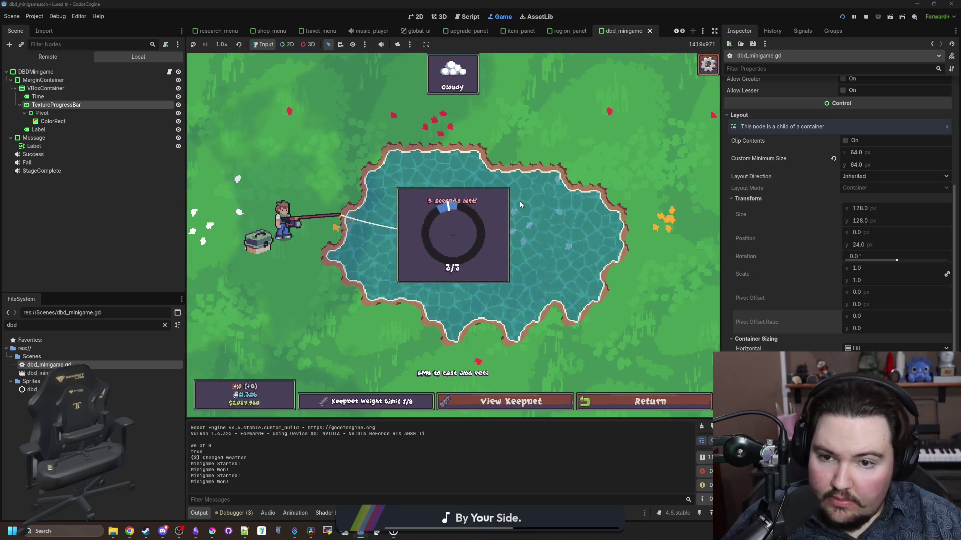
left_click(866, 18)
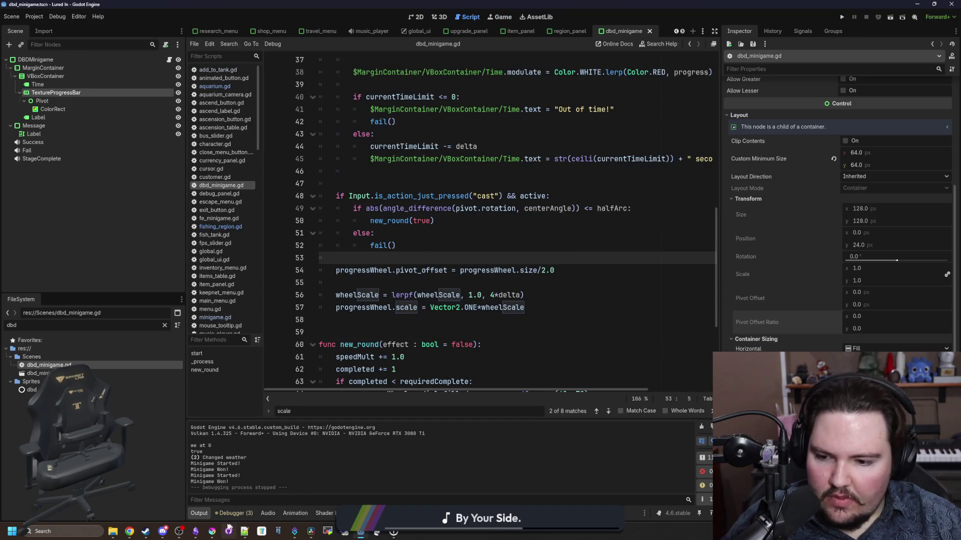
left_click(195, 532)
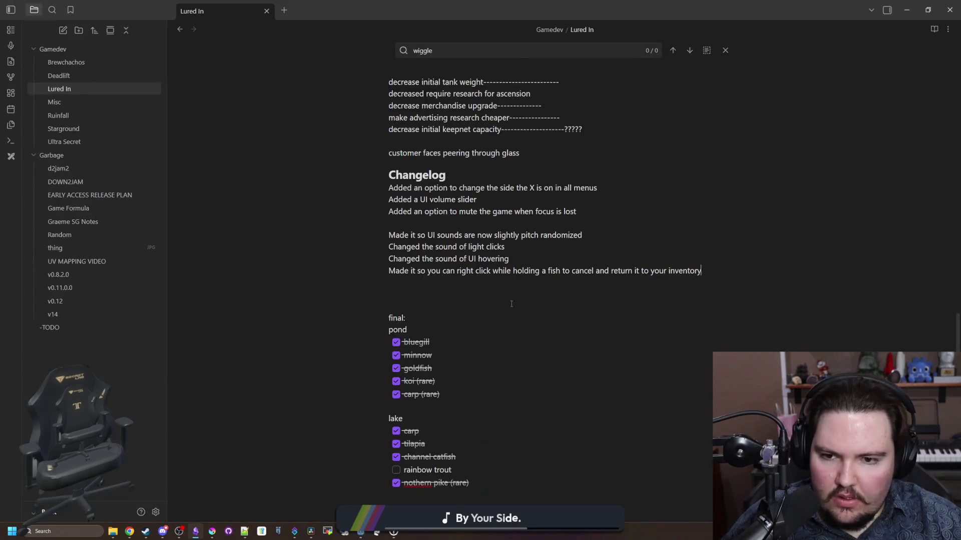
Step: Add a changelog entry describing the DBD minigame wheel-size fix
key("Return")
key("Return")
type("Fixed an issue where t")
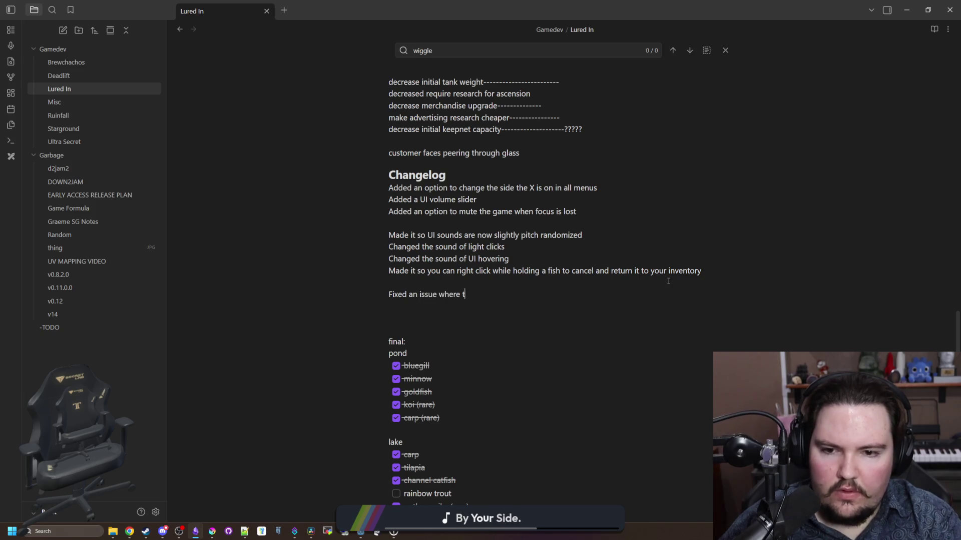
type("he size ")
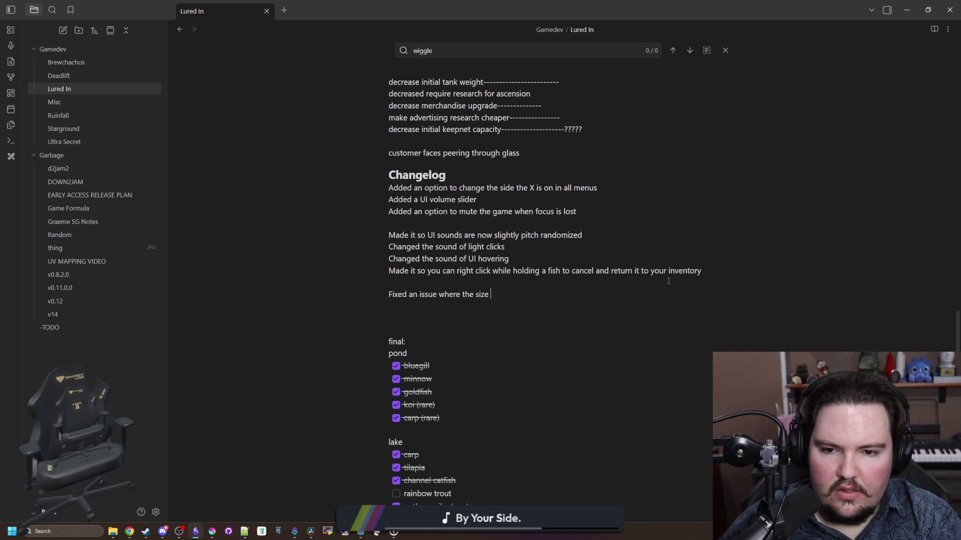
type("of el insid")
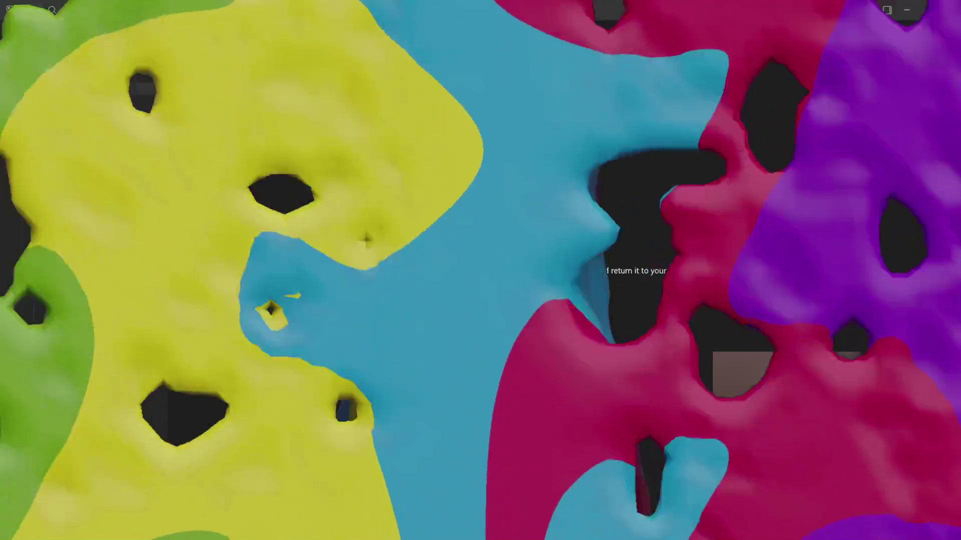
type("e of the dbd mi")
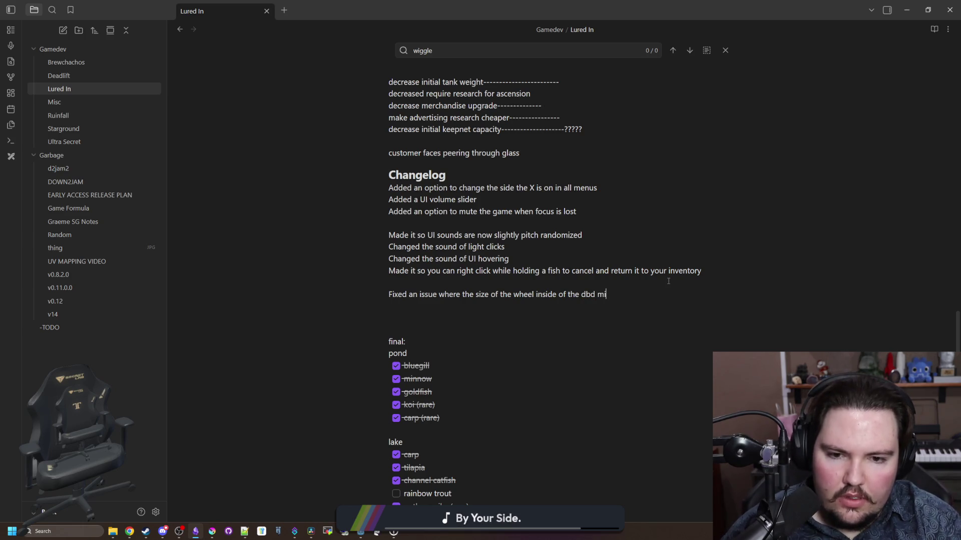
type("nigame would freak out a little")
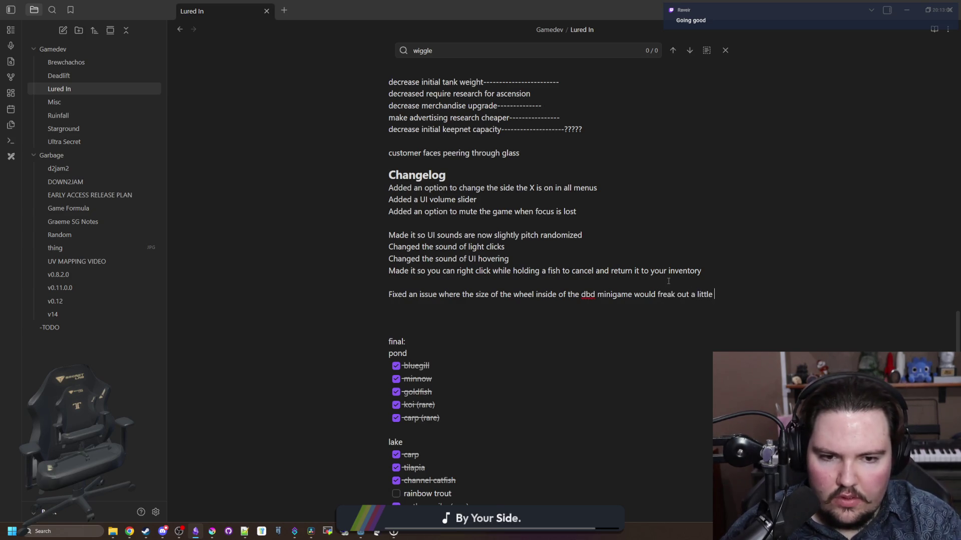
type("bit sometimes")
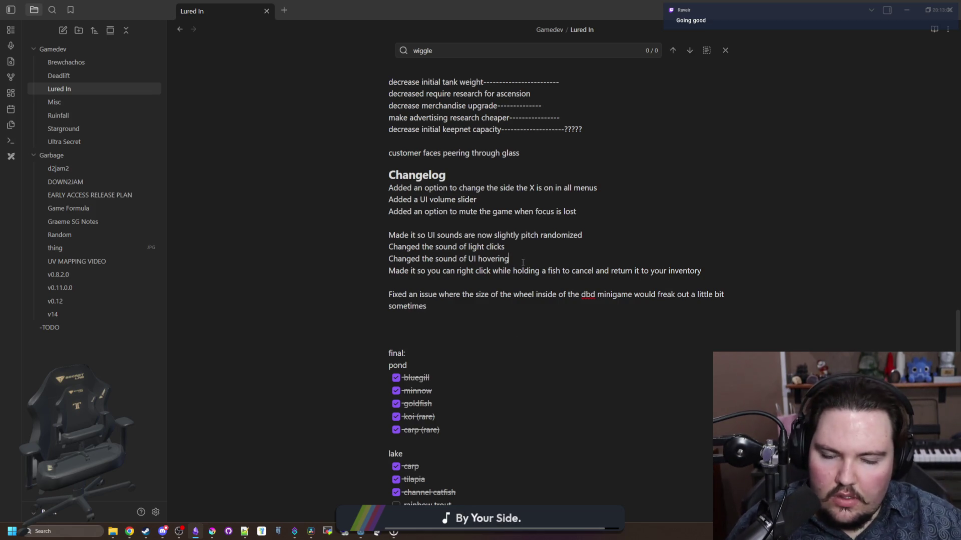
Step: Add an entry noting the region now always starts opposite the line, then minimize Obsidian
mouse_move(476, 8)
left_mouse_down()
mouse_move(459, 132)
mouse_move(476, 162)
mouse_move(471, 131)
mouse_move(255, 120)
left_mouse_up()
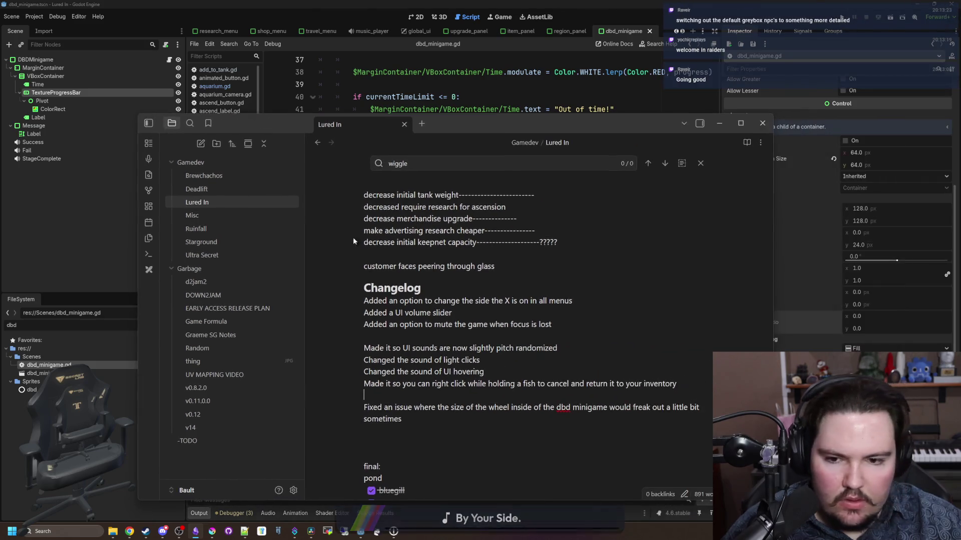
left_click(698, 385)
key("Return")
type("Made it so the region on the DBD minigame always starts on the opposite side of the")
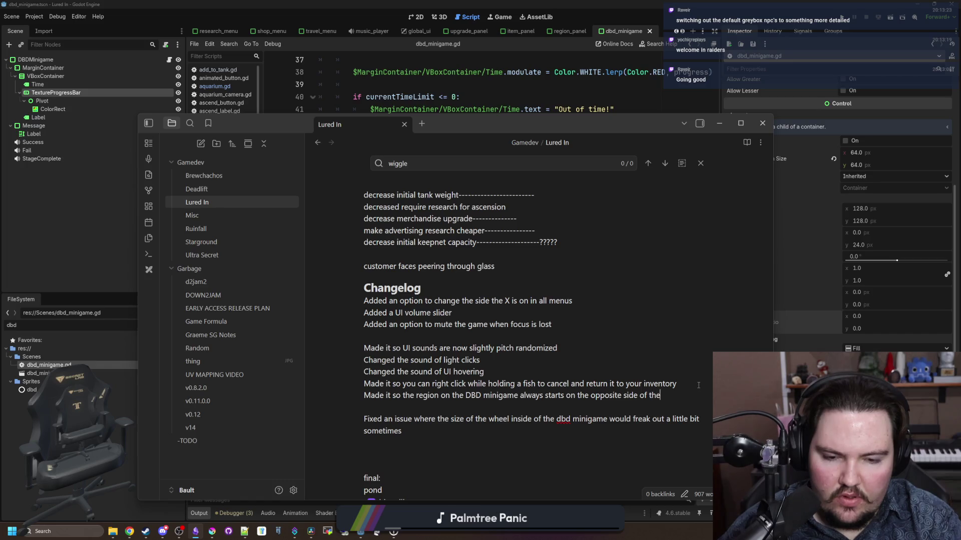
type(" line")
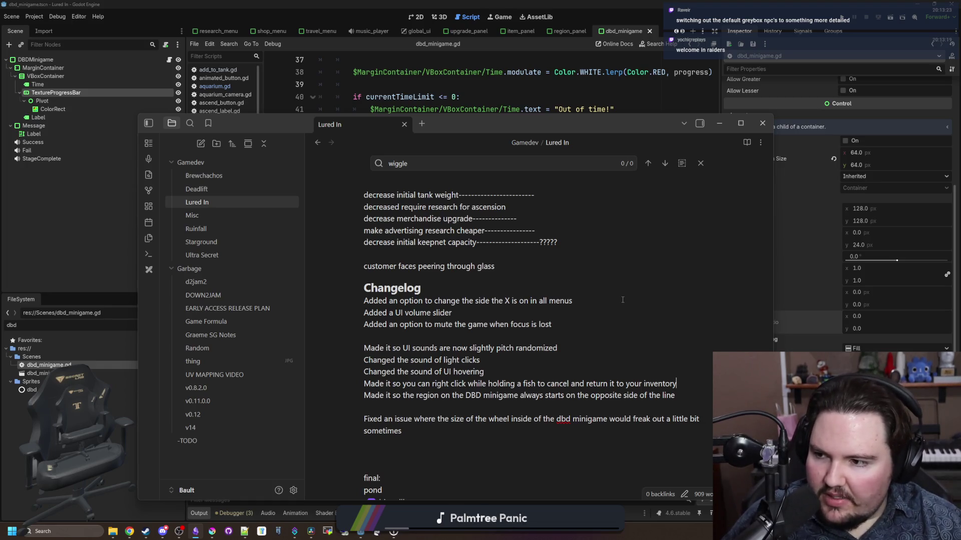
left_click(614, 373)
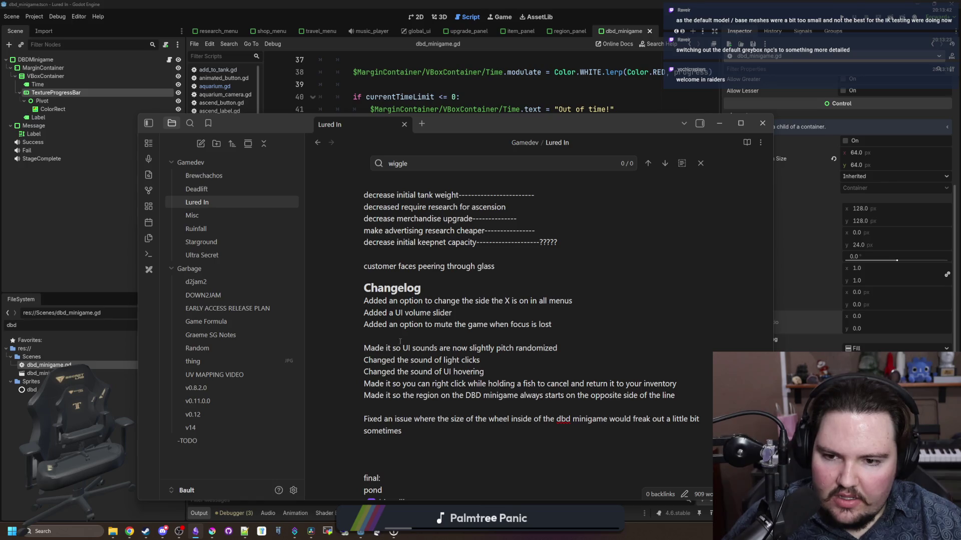
left_click(859, 70)
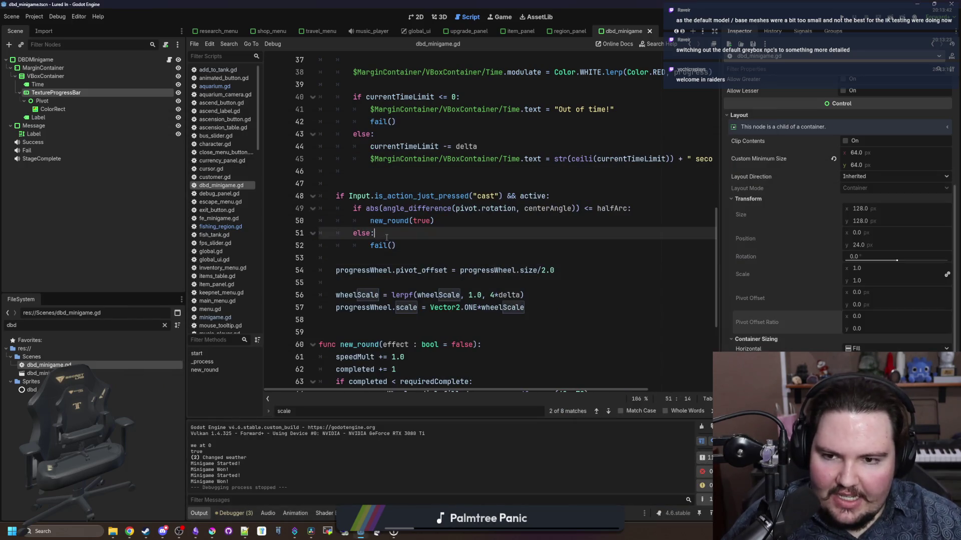
left_click(843, 20)
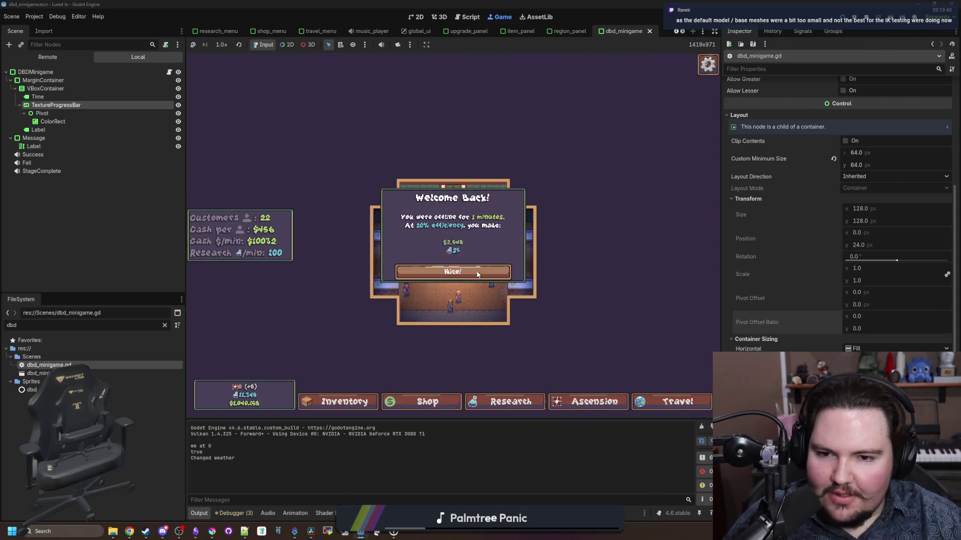
left_click(453, 271)
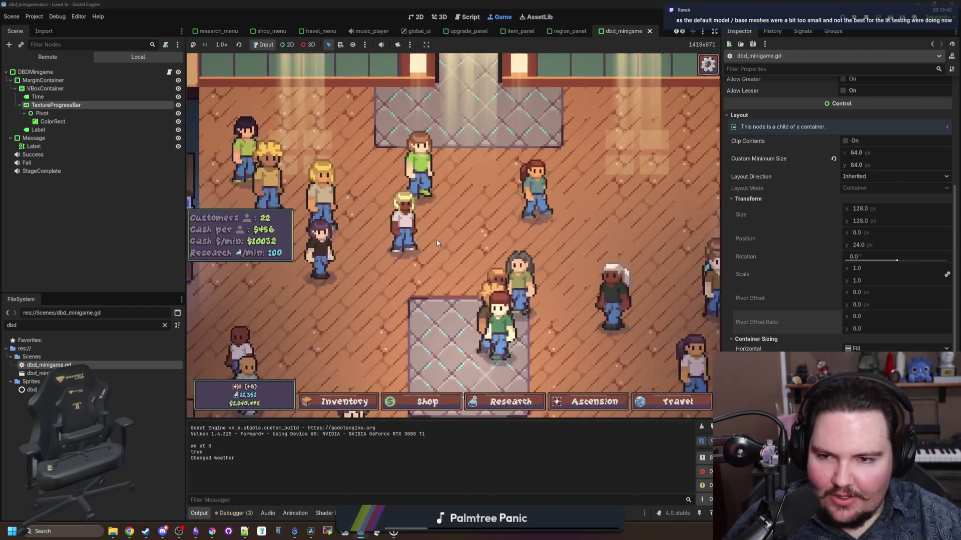
scroll(482, 186, "down", 5)
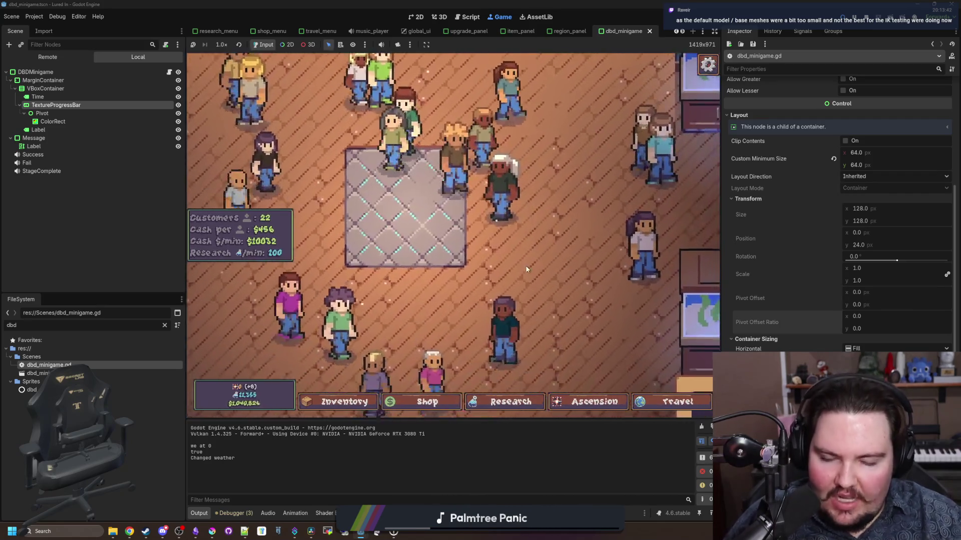
scroll(484, 317, "up", 5)
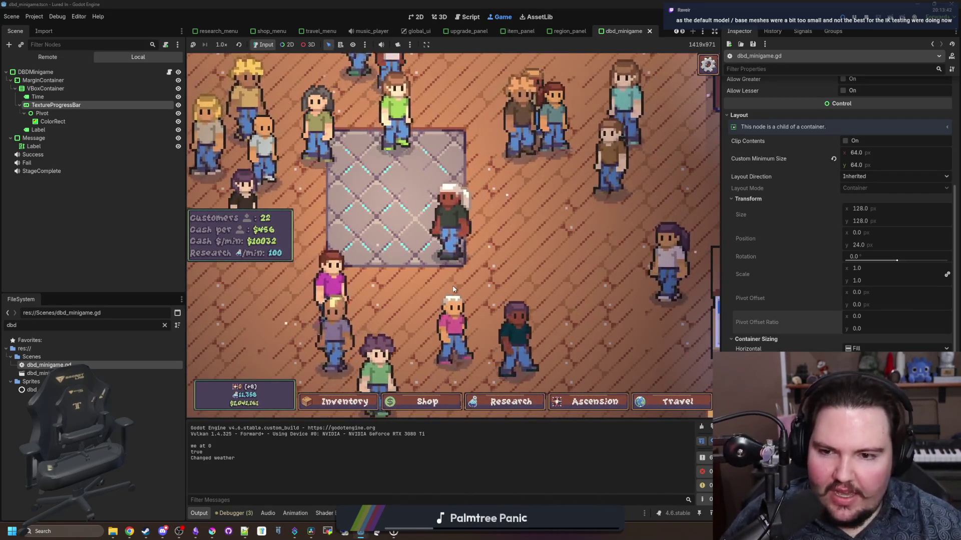
key("a")
key("w")
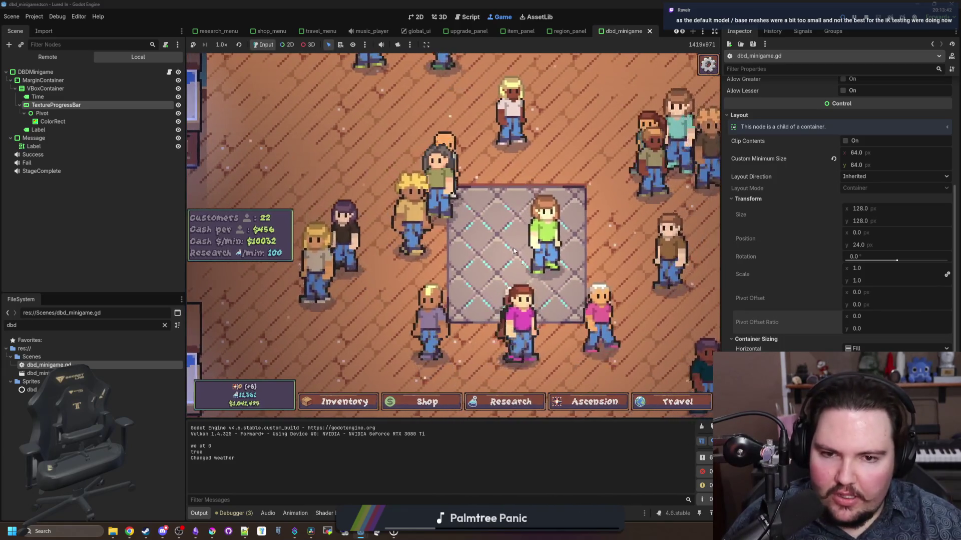
key("w")
key("d")
scroll(477, 240, "down", 1)
key("s")
key("d")
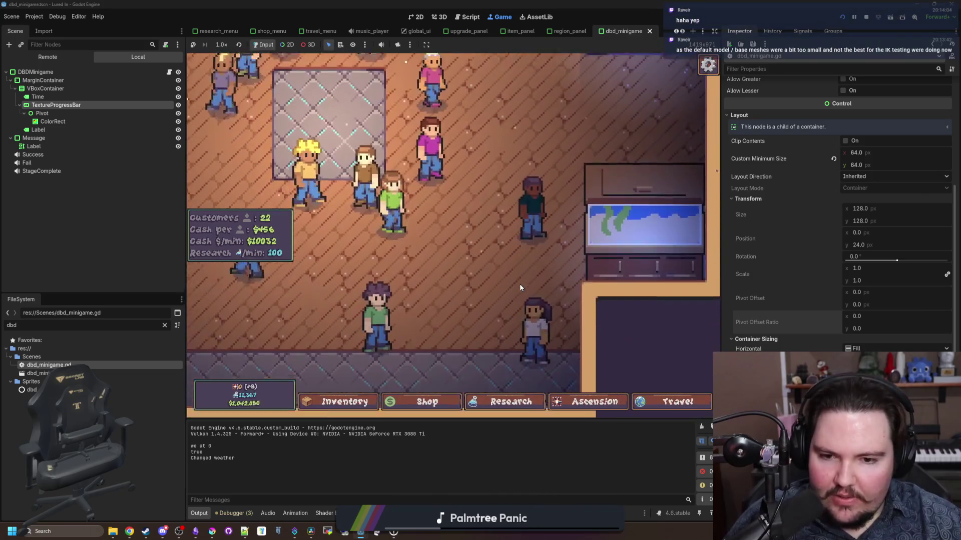
key("a")
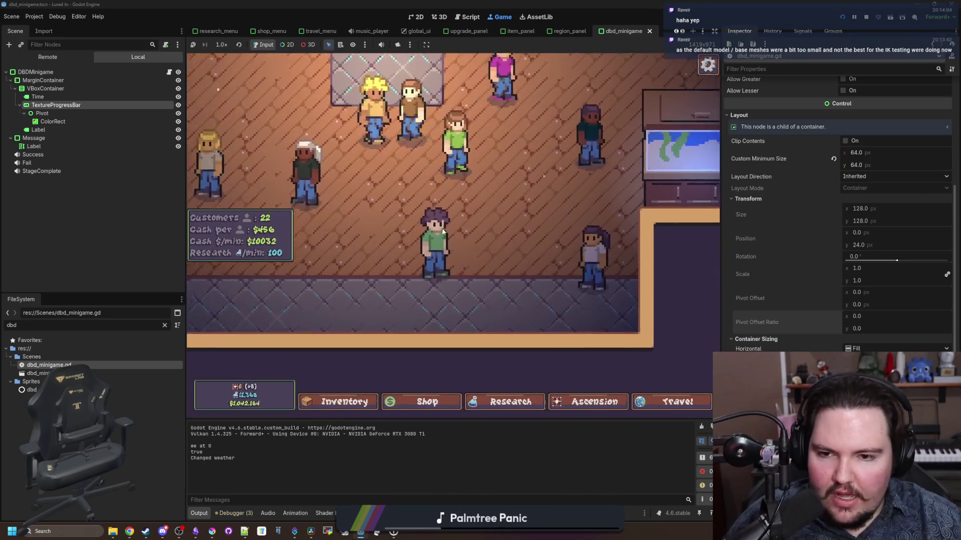
key("w")
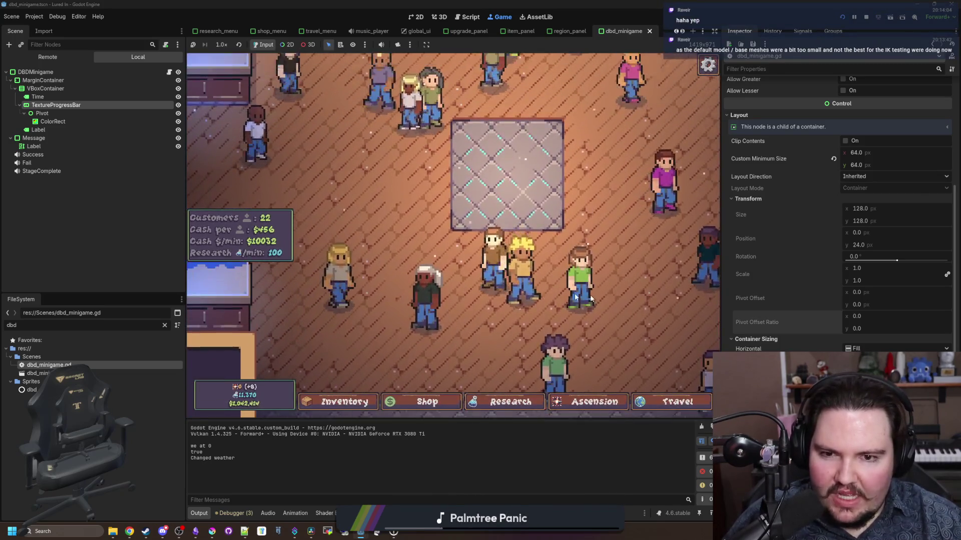
key("w")
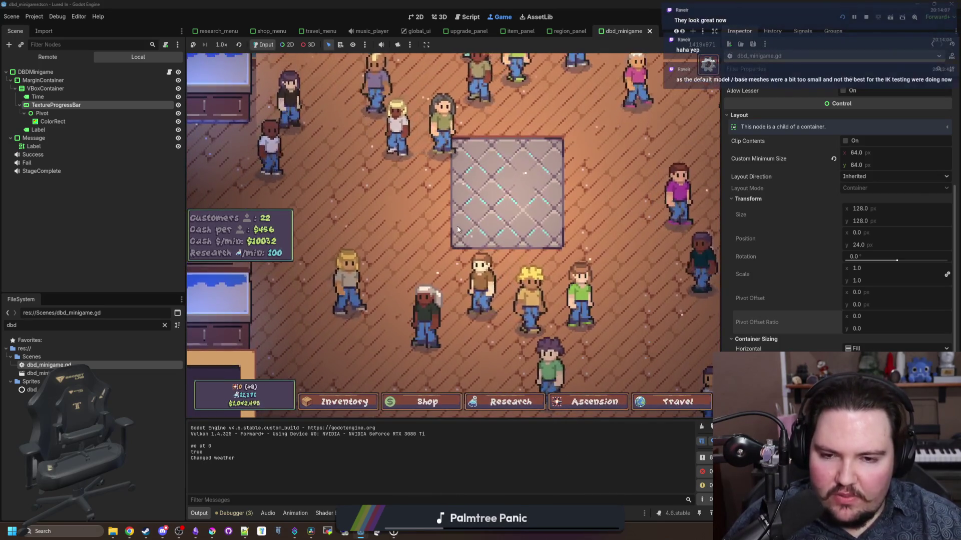
scroll(458, 226, "down", 1)
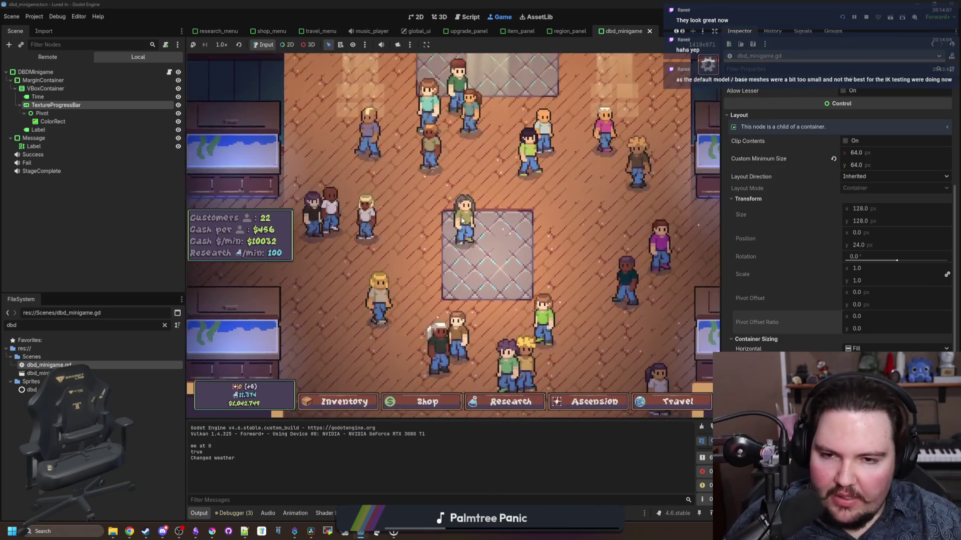
key("w")
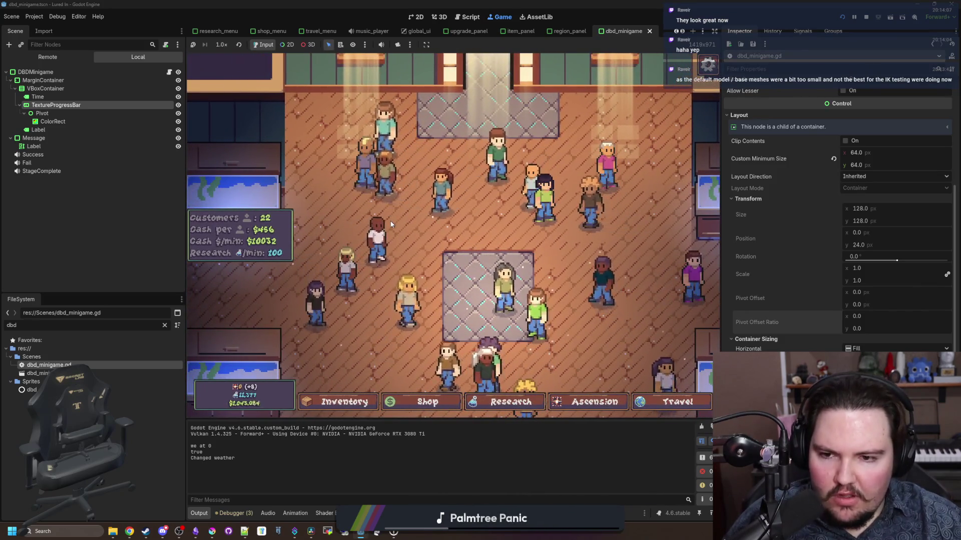
key("d")
key("s")
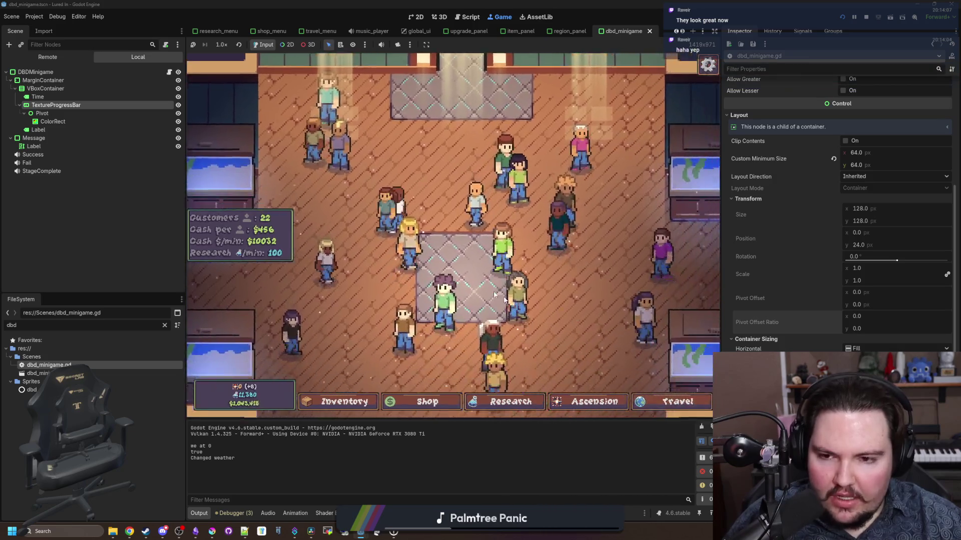
key("s")
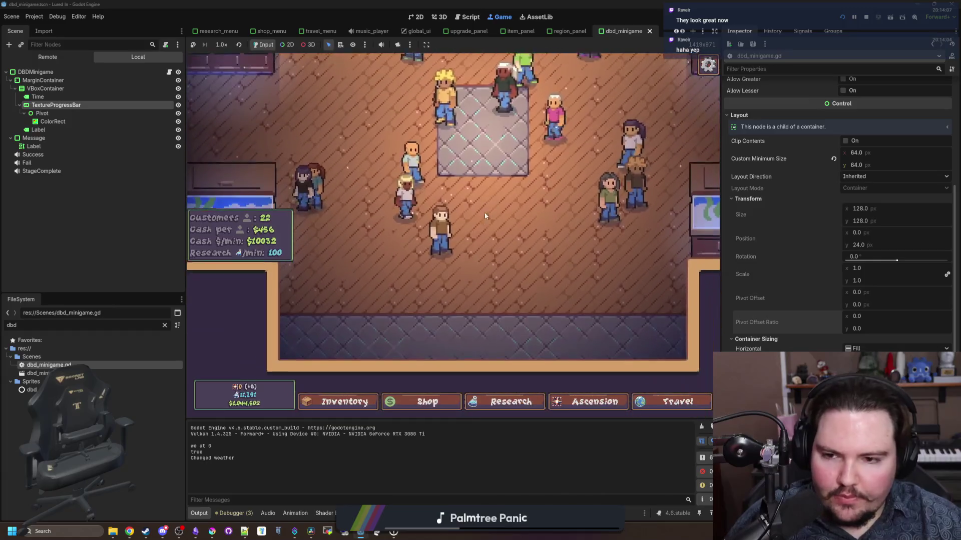
scroll(475, 216, "up", 2)
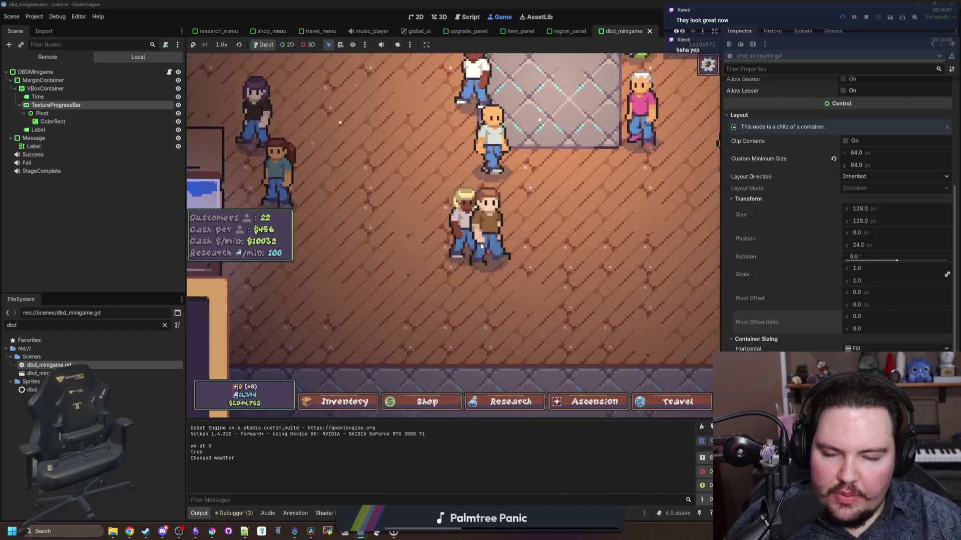
key("d")
key("w")
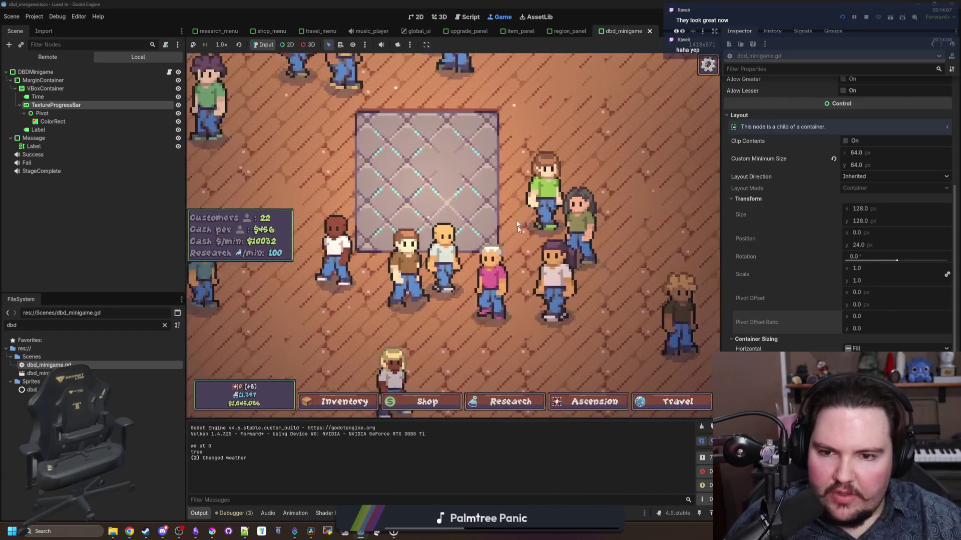
key("d")
key("w")
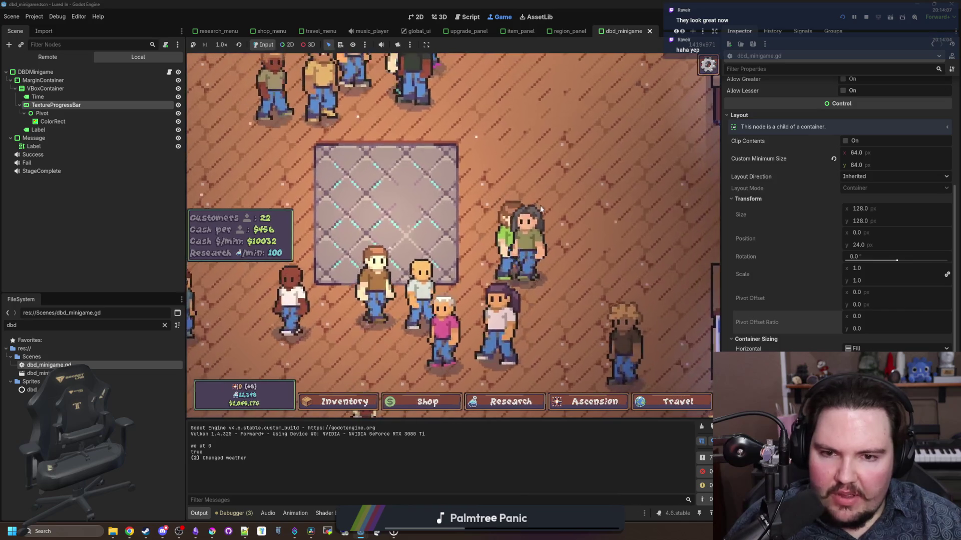
key("w")
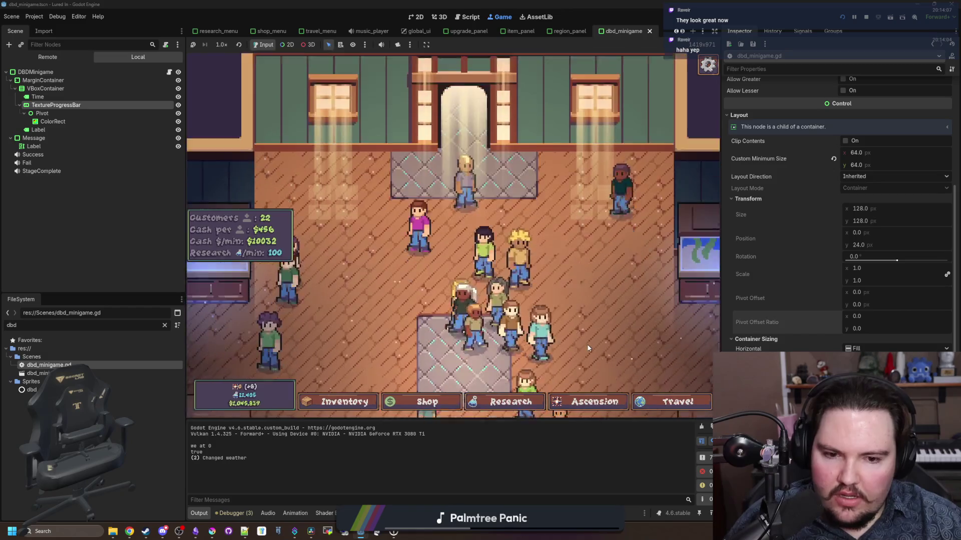
left_click(664, 409)
left_click(552, 181)
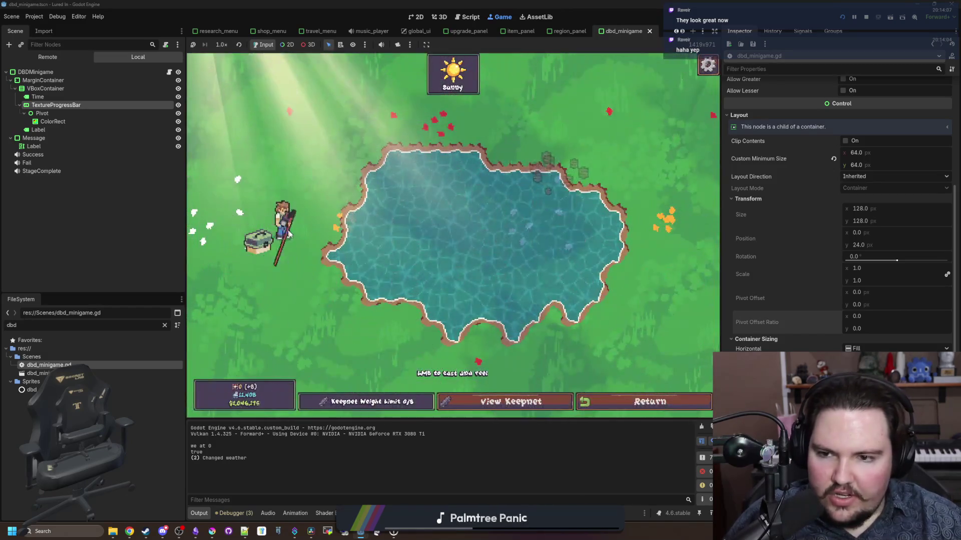
left_click(643, 401)
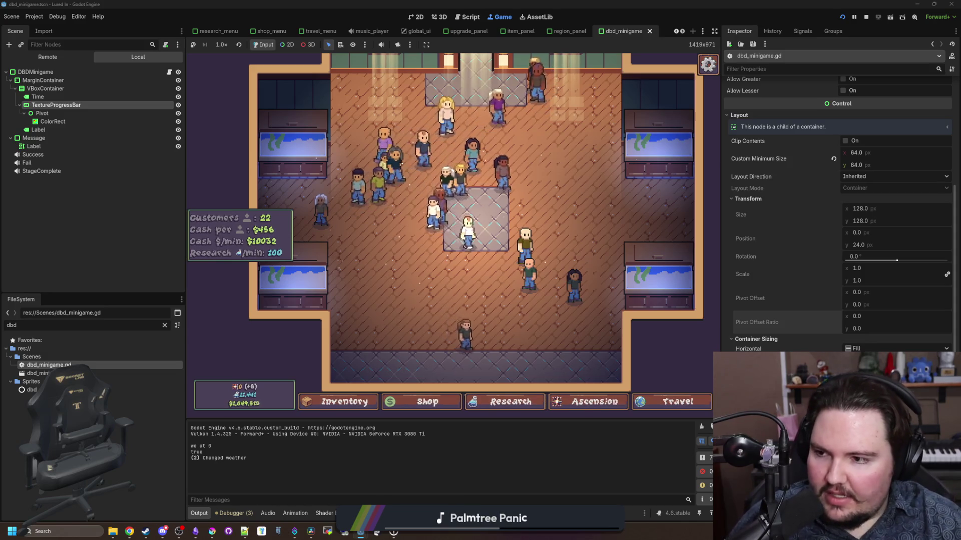
scroll(503, 251, "down", 1)
scroll(503, 250, "up", 3)
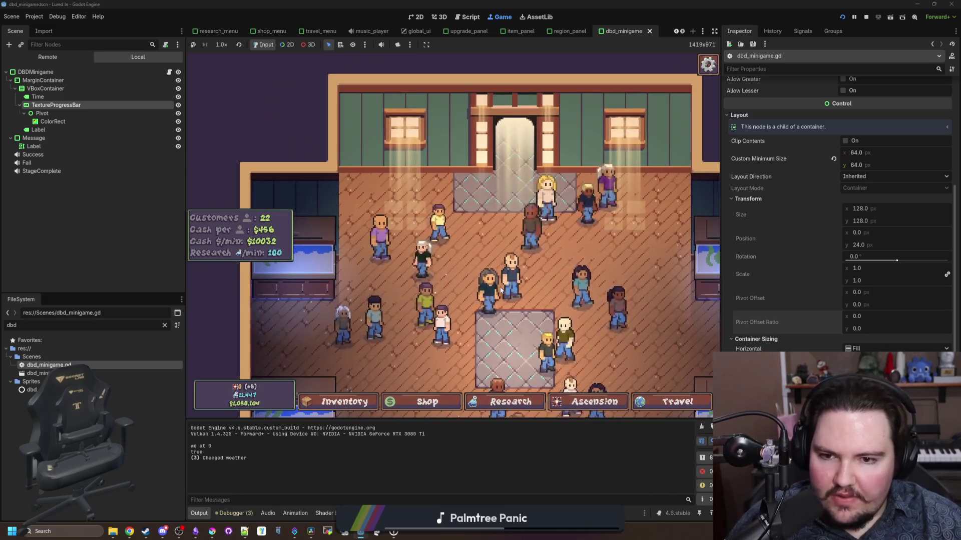
scroll(500, 291, "up", 3)
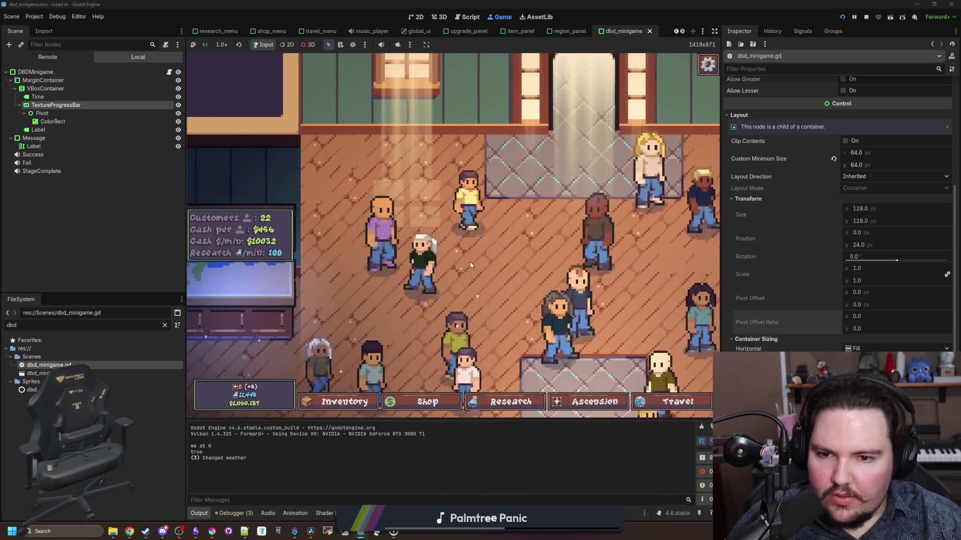
scroll(471, 265, "down", 5)
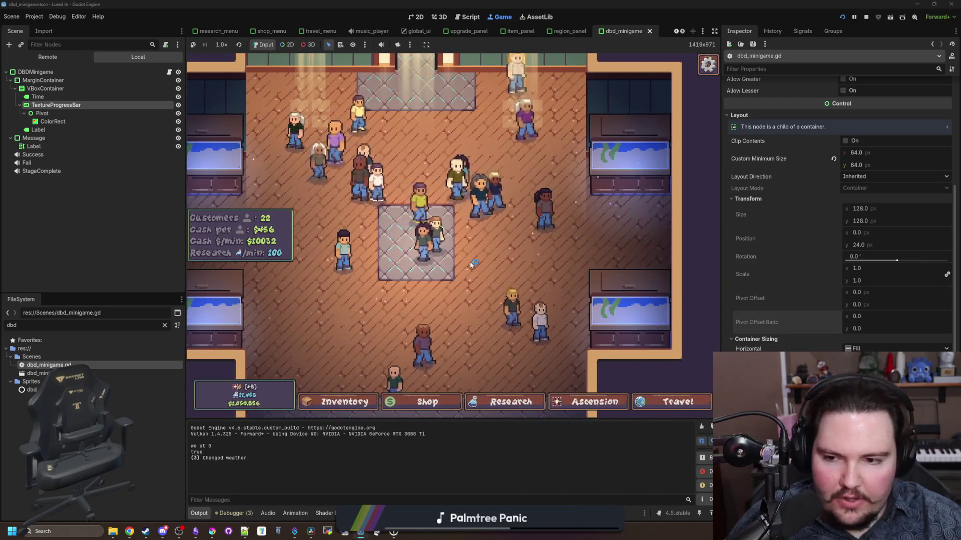
scroll(470, 265, "down", 1)
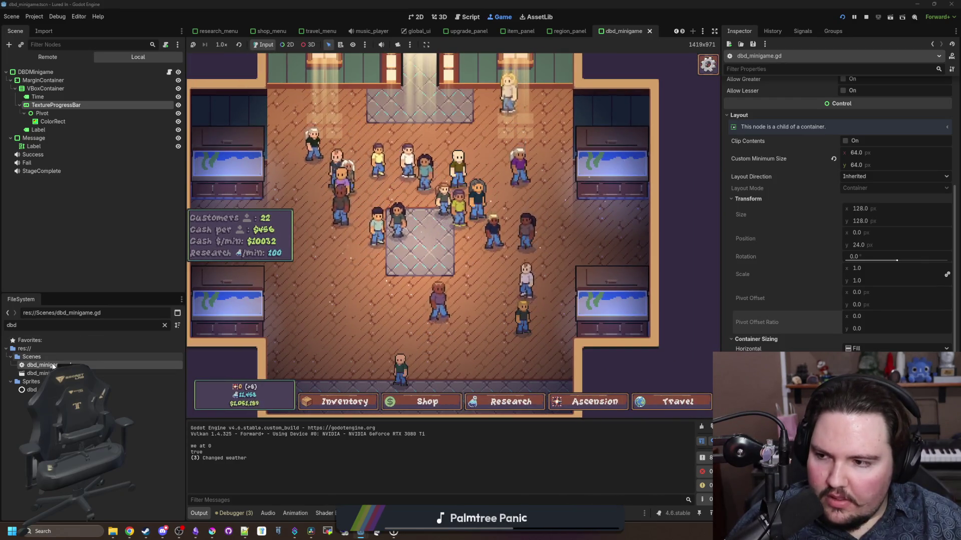
left_click(35, 71)
right_click(39, 72)
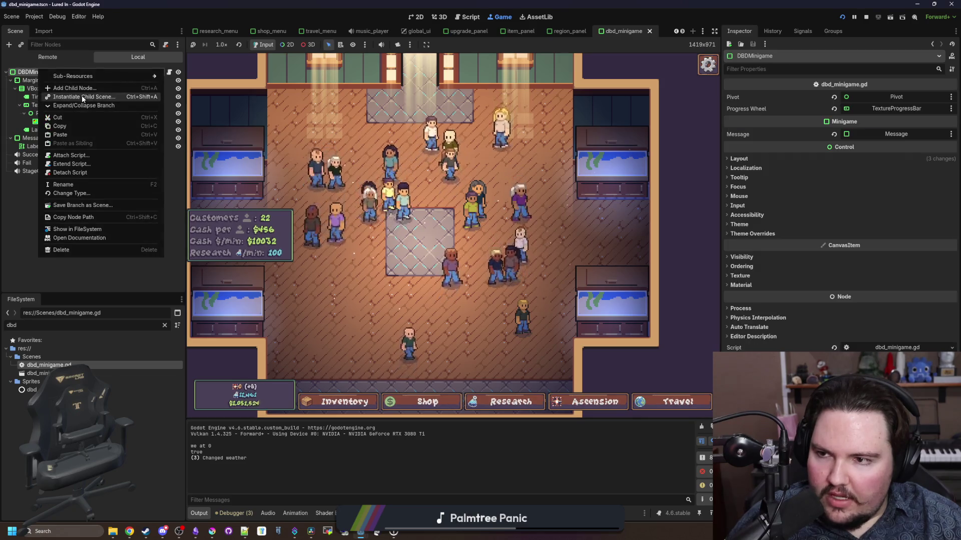
key("Escape")
key("ctrl+a")
type("ik")
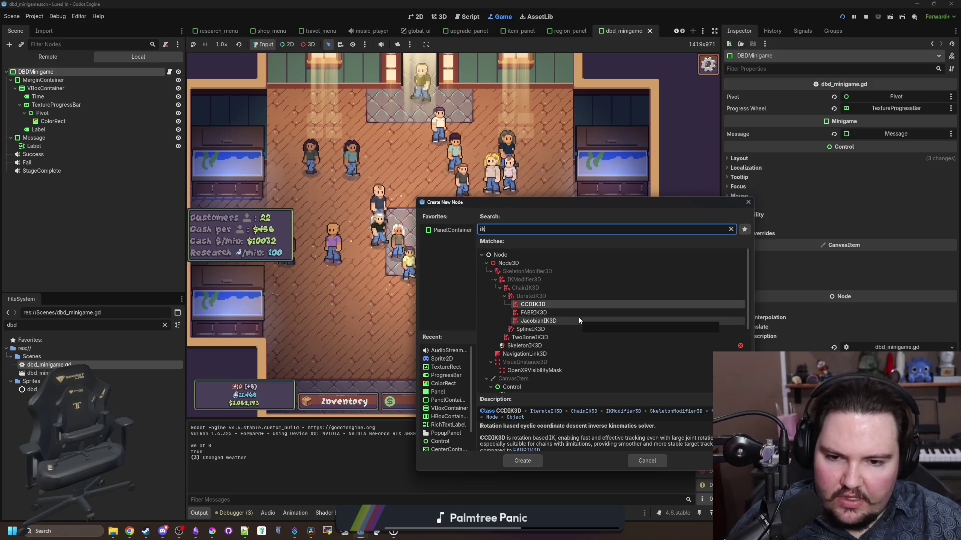
left_click(548, 337)
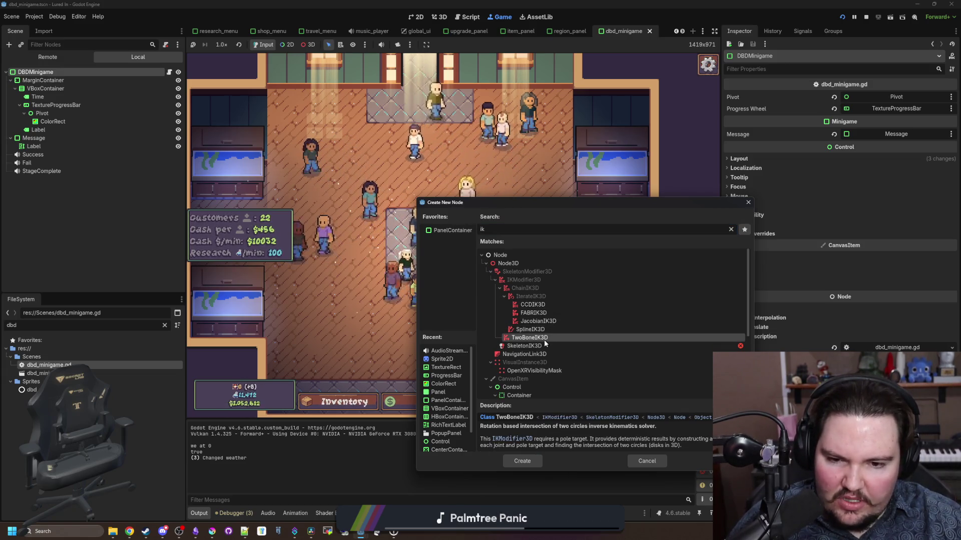
left_click(596, 313)
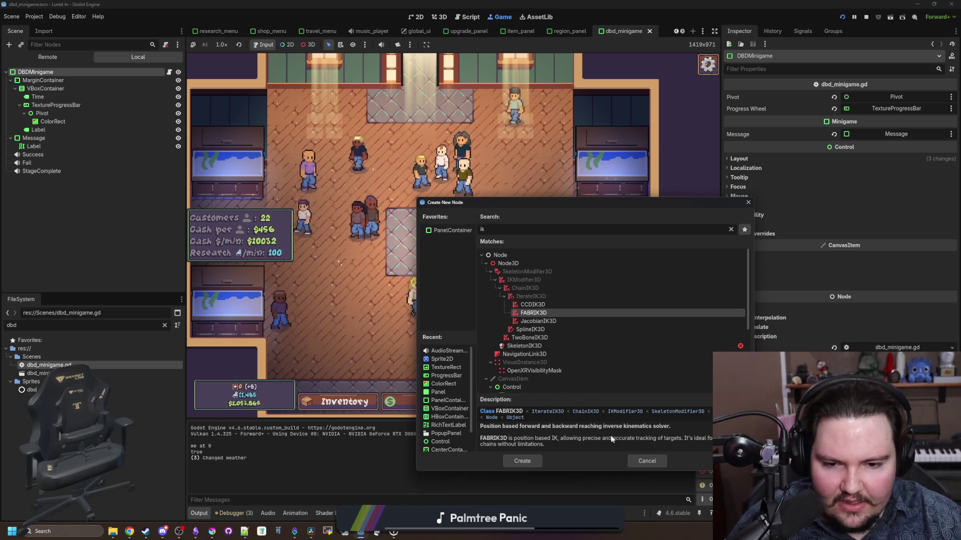
left_click(551, 305)
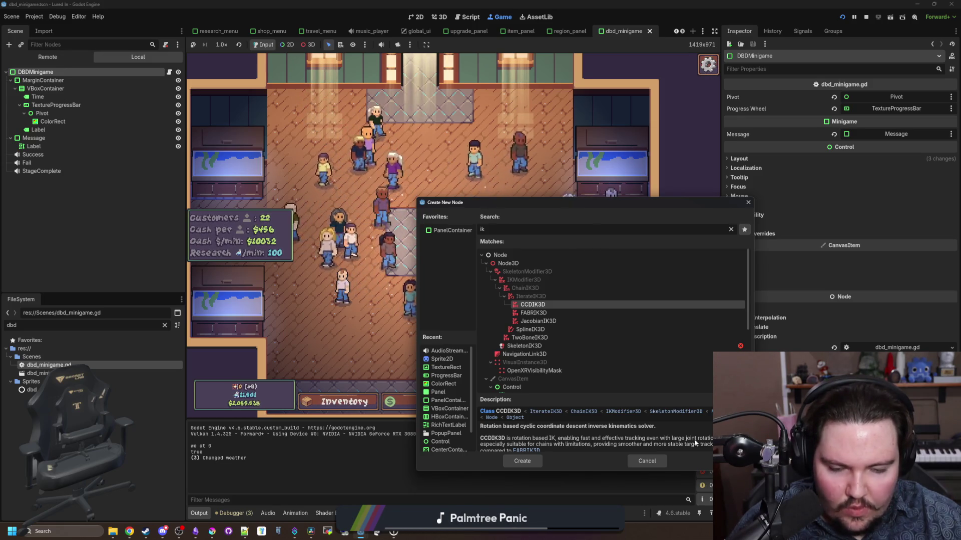
left_click(548, 322)
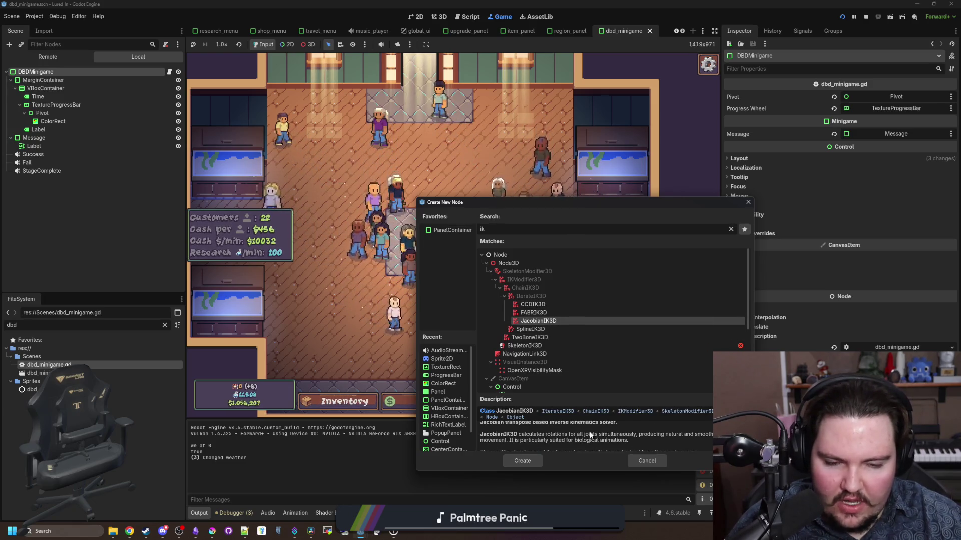
scroll(590, 431, "down", 1)
scroll(586, 435, "down", 1)
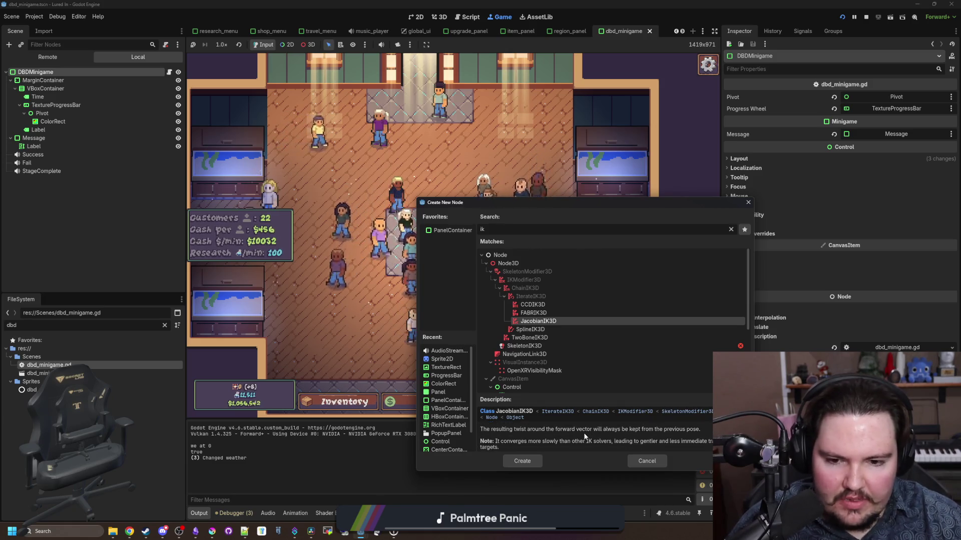
scroll(568, 440, "up", 2)
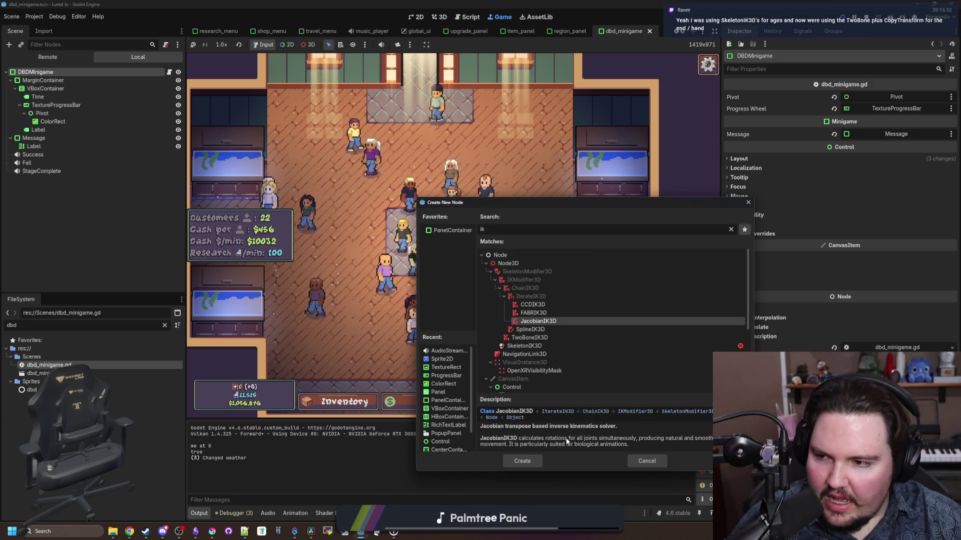
left_click(542, 338)
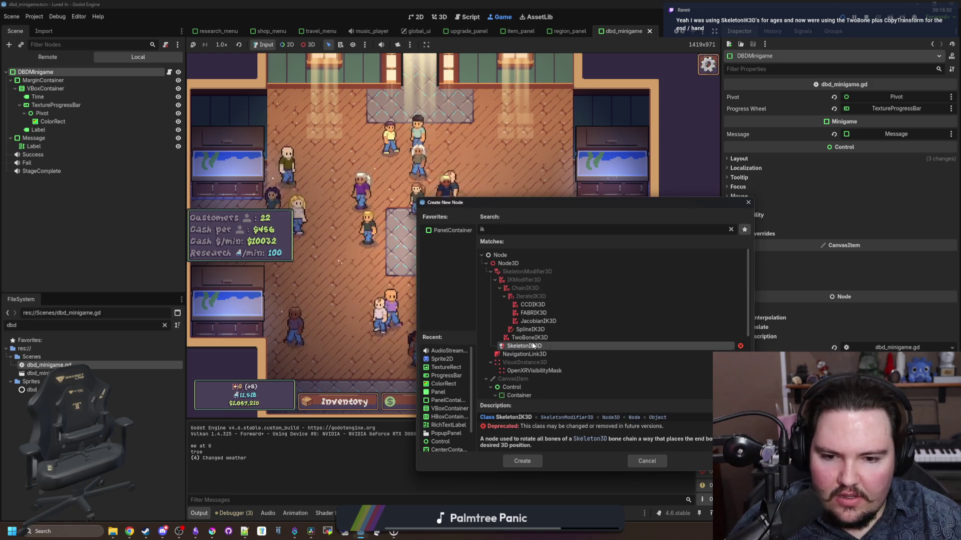
left_click(545, 330)
left_click(554, 313)
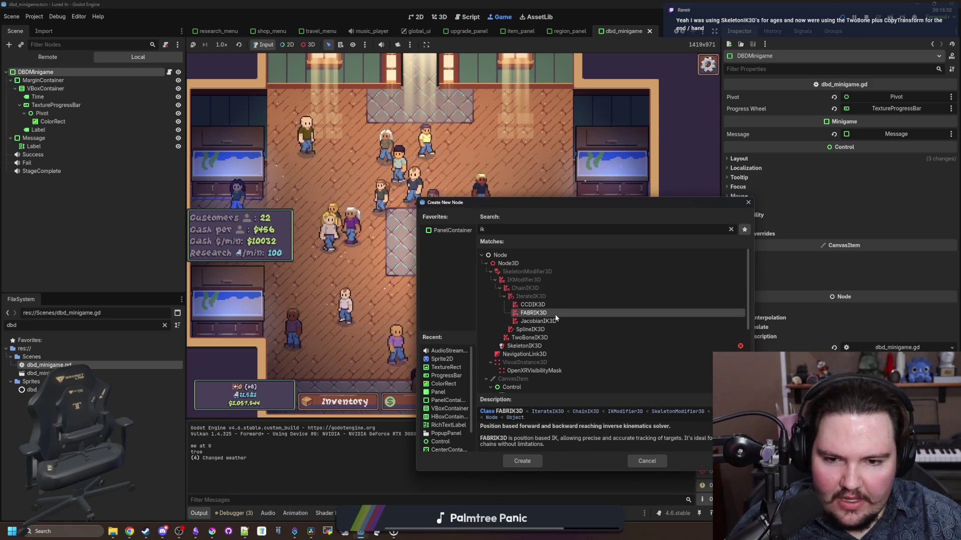
left_click(555, 304)
left_click(534, 270)
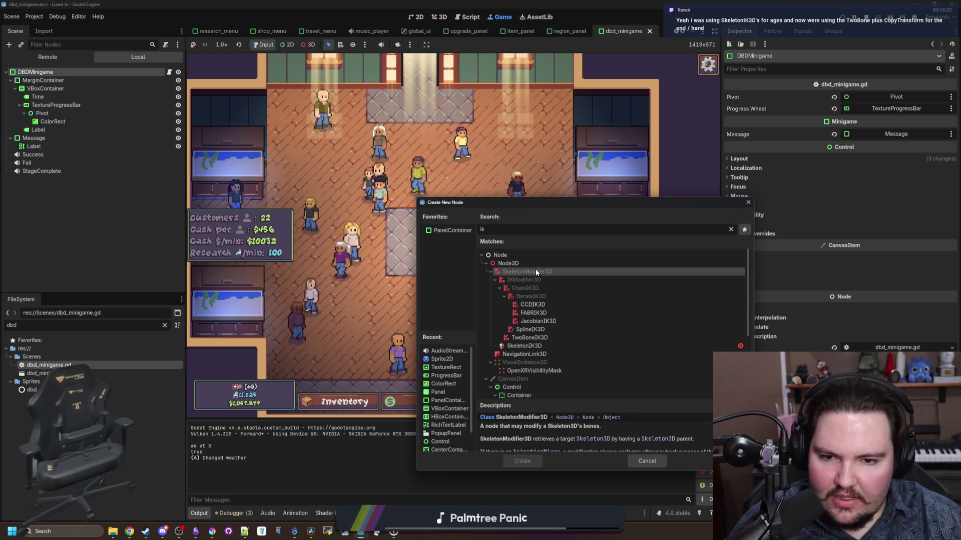
left_click(646, 461)
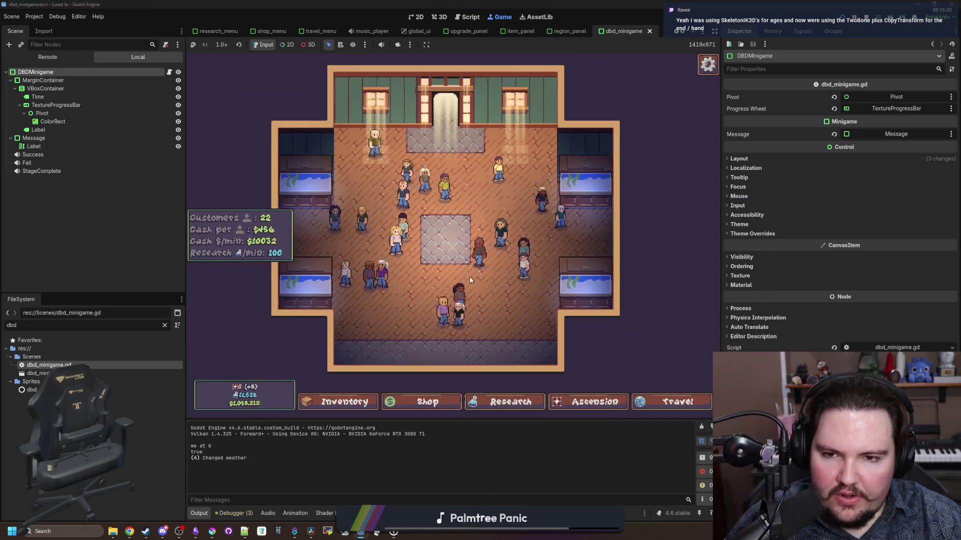
scroll(501, 287, "down", 2)
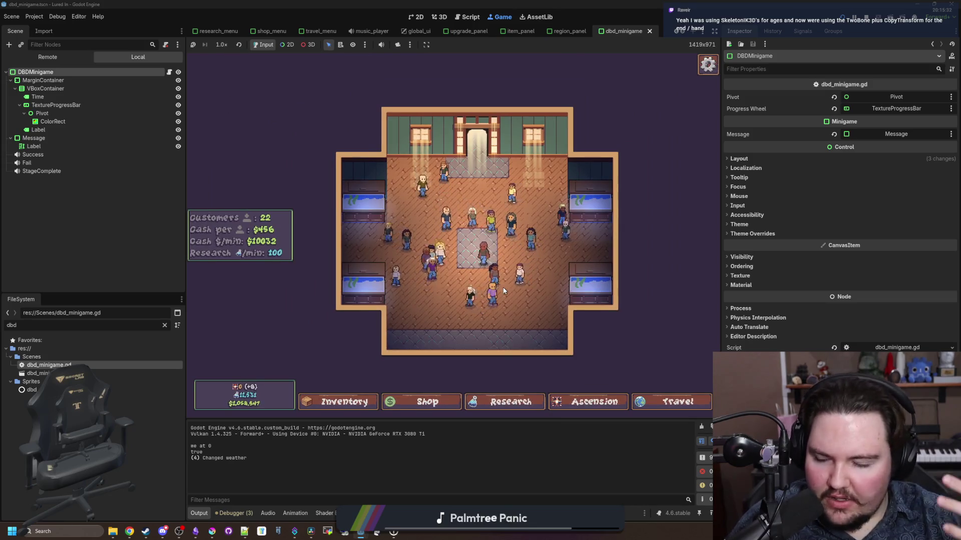
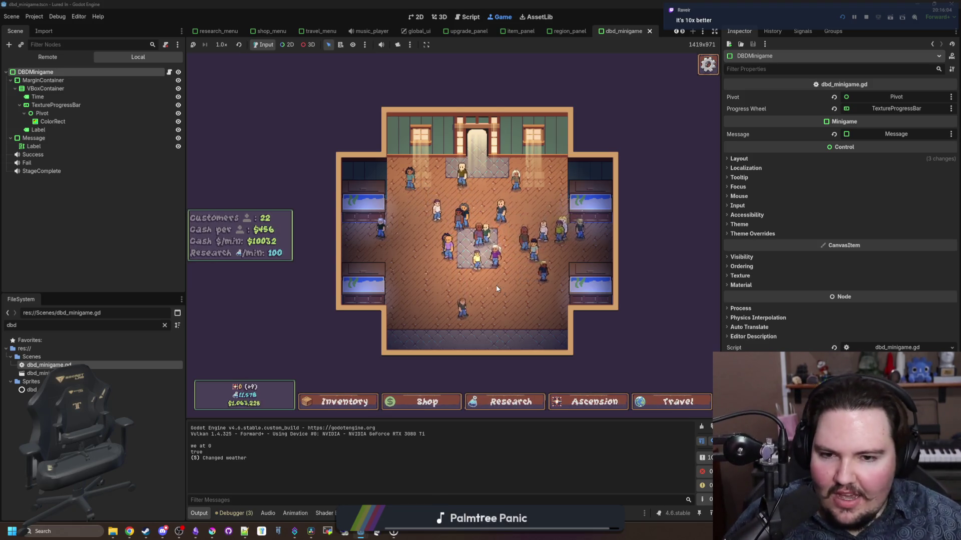
Step: Scroll the editor and open, then dismiss, the dbd_minigame.gd file's context menu
scroll(497, 284, "up", 3)
scroll(483, 276, "up", 5)
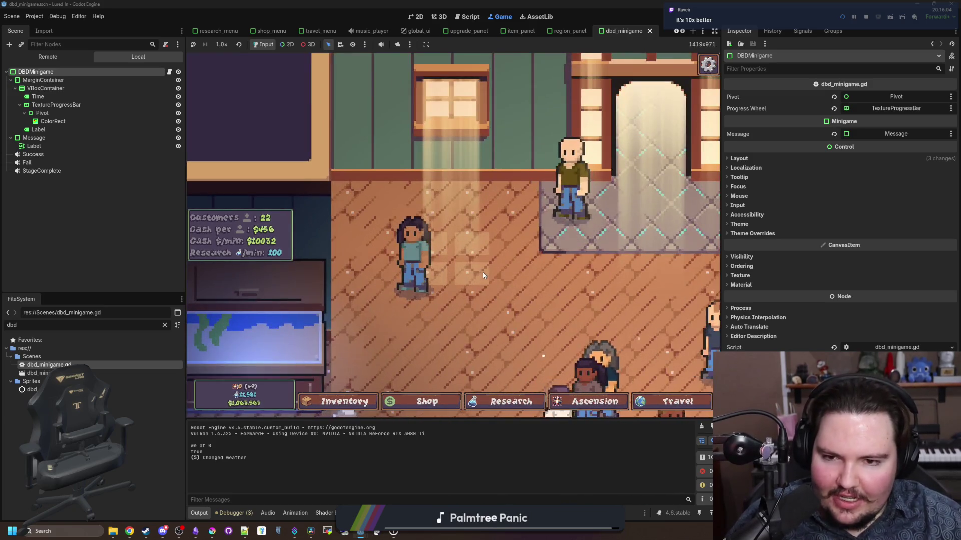
scroll(483, 275, "down", 8)
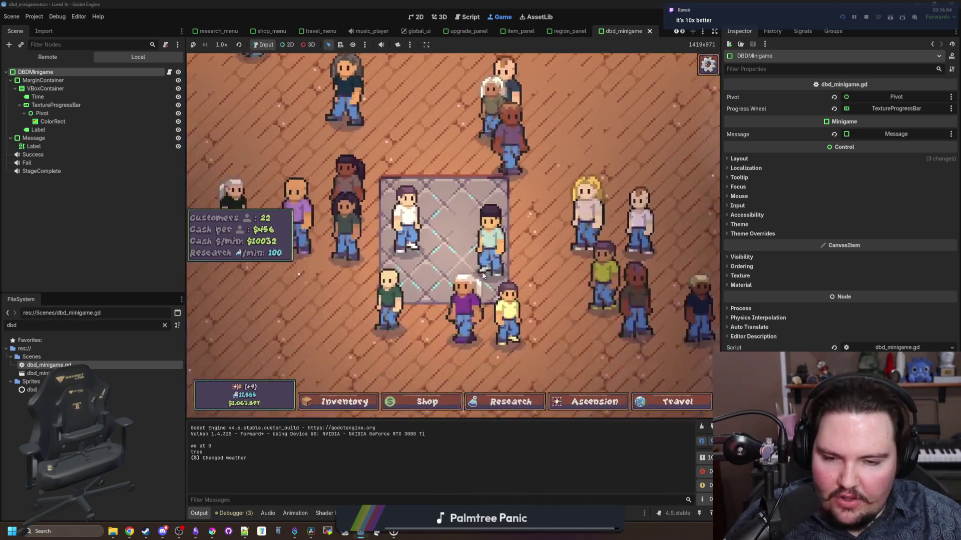
scroll(452, 249, "up", 5)
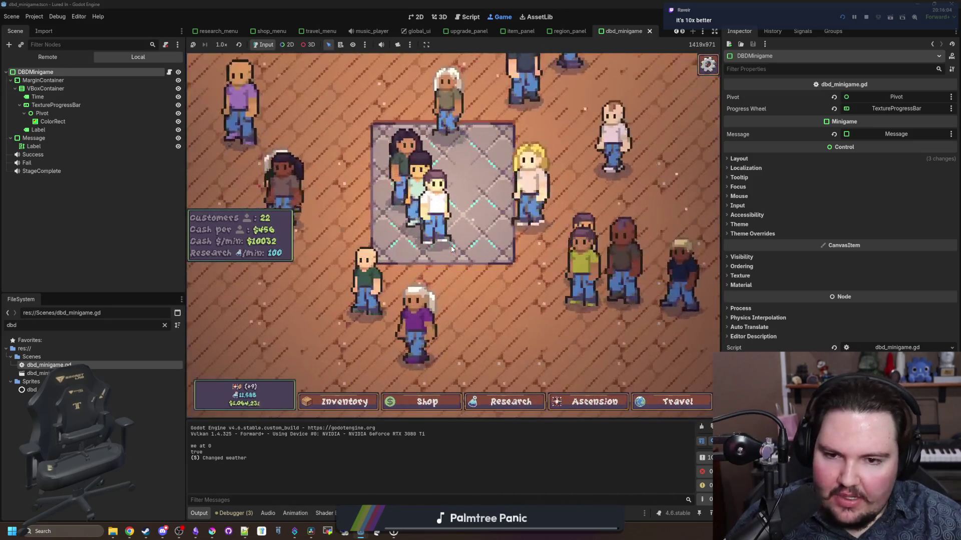
scroll(452, 249, "down", 5)
scroll(452, 249, "up", 5)
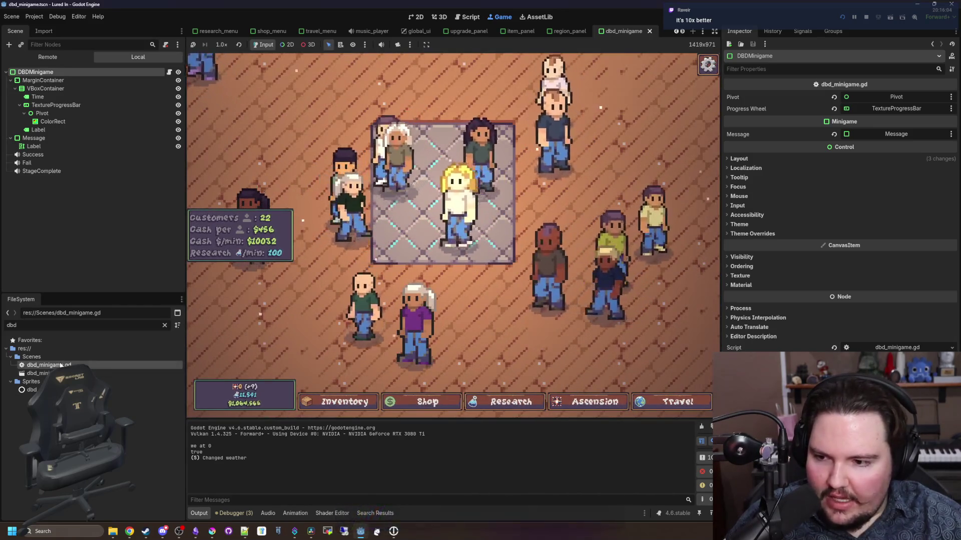
right_click(58, 366)
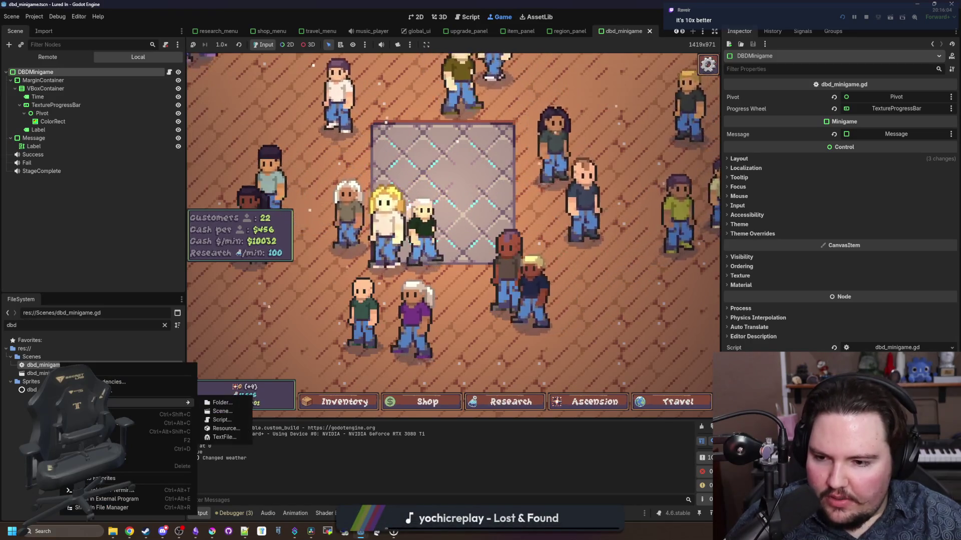
left_click(73, 133)
Step: Search the Create Node picker for 'ik' under the scene root, then cancel without adding
right_click(71, 73)
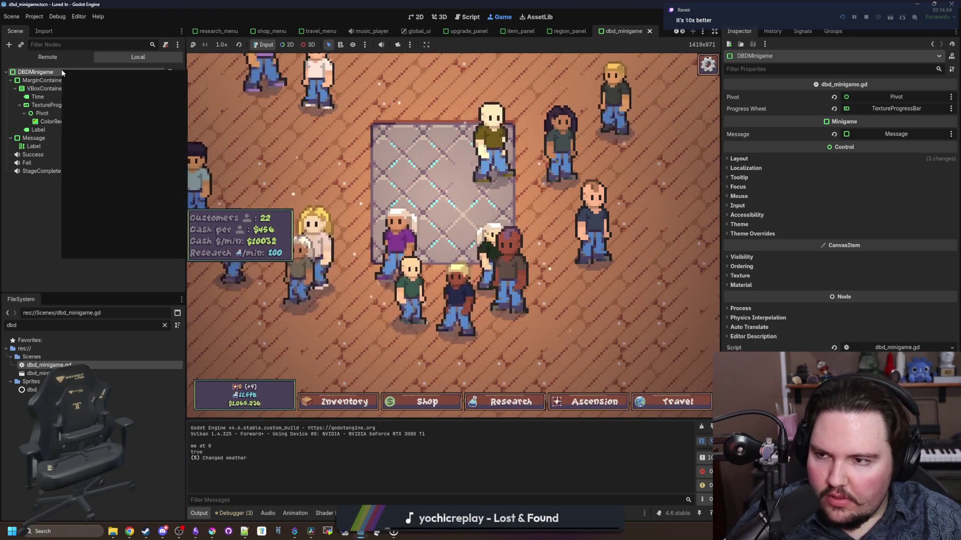
left_click(103, 87)
type("ik")
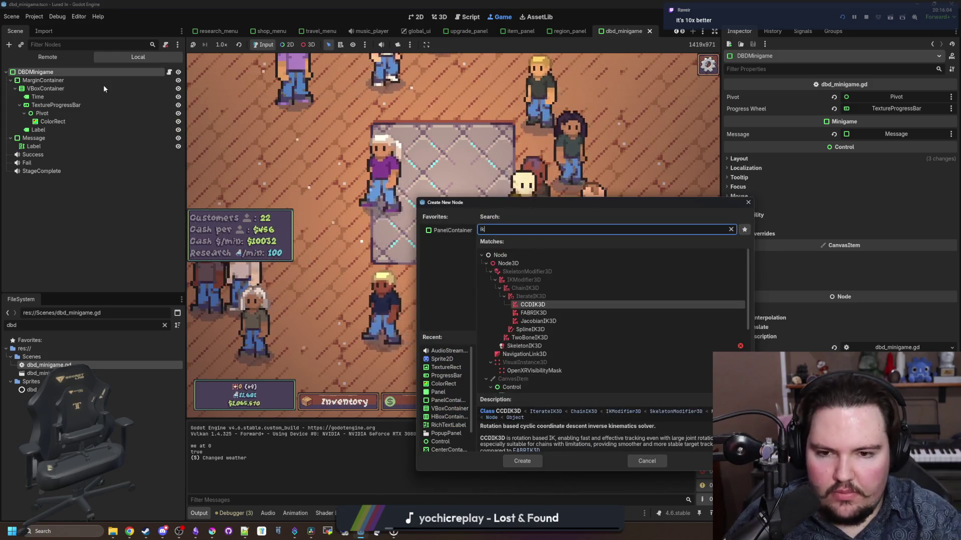
scroll(594, 300, "down", 5)
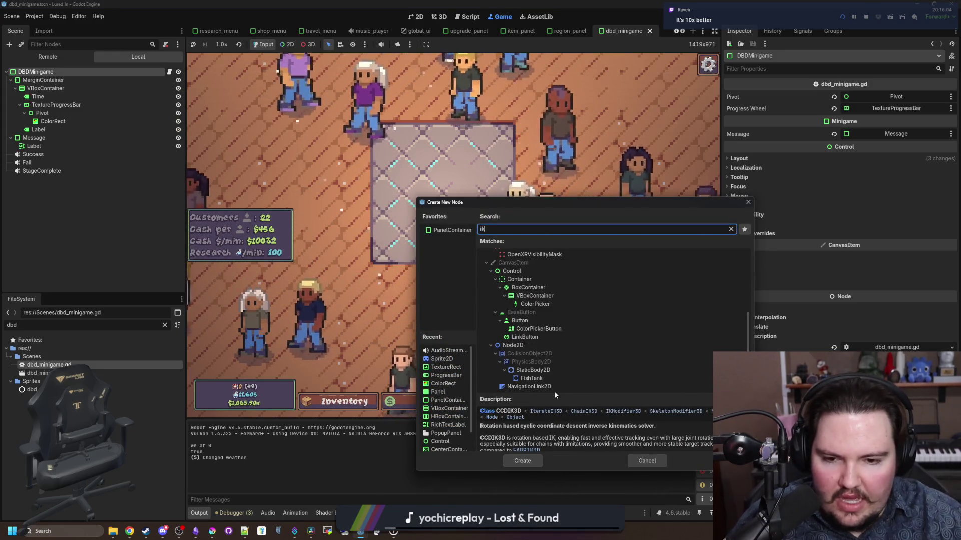
scroll(553, 367, "up", 5)
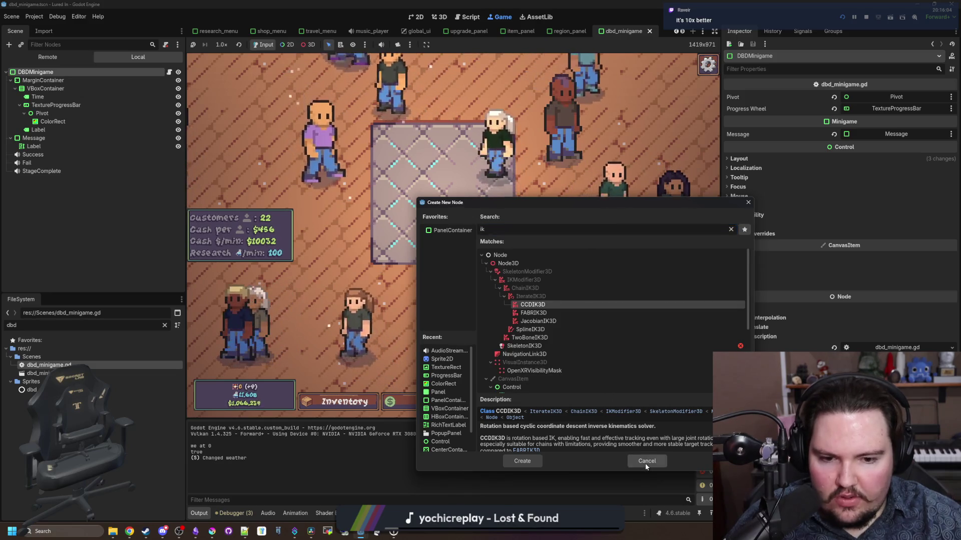
left_click(645, 462)
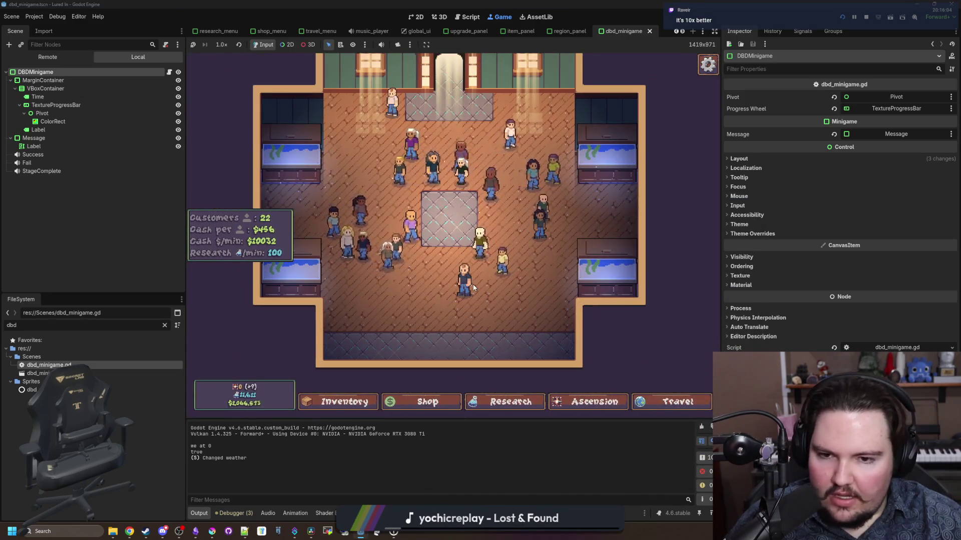
Step: Search the Create Node picker for 'skeleton' under DBDMinigame, then cancel without adding
scroll(435, 261, "up", 3)
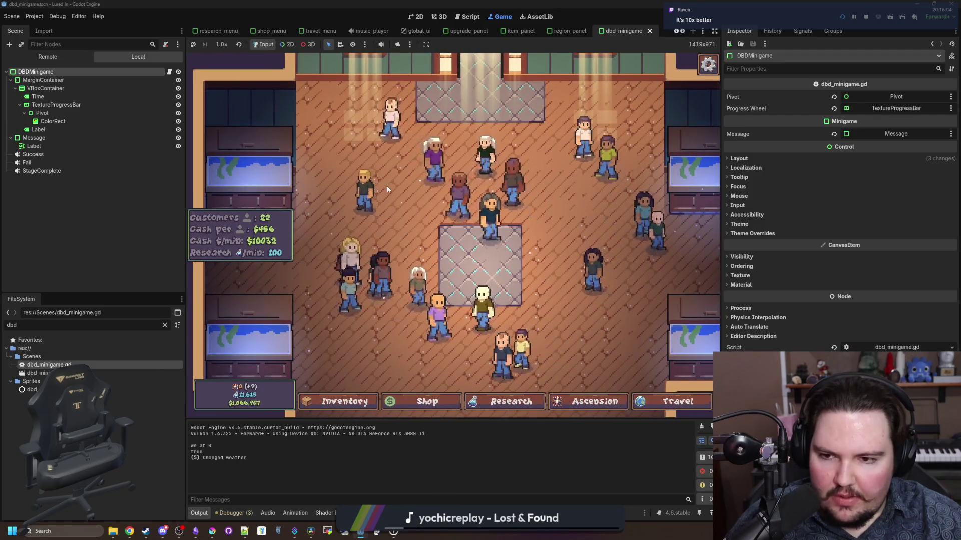
scroll(378, 331, "up", 2)
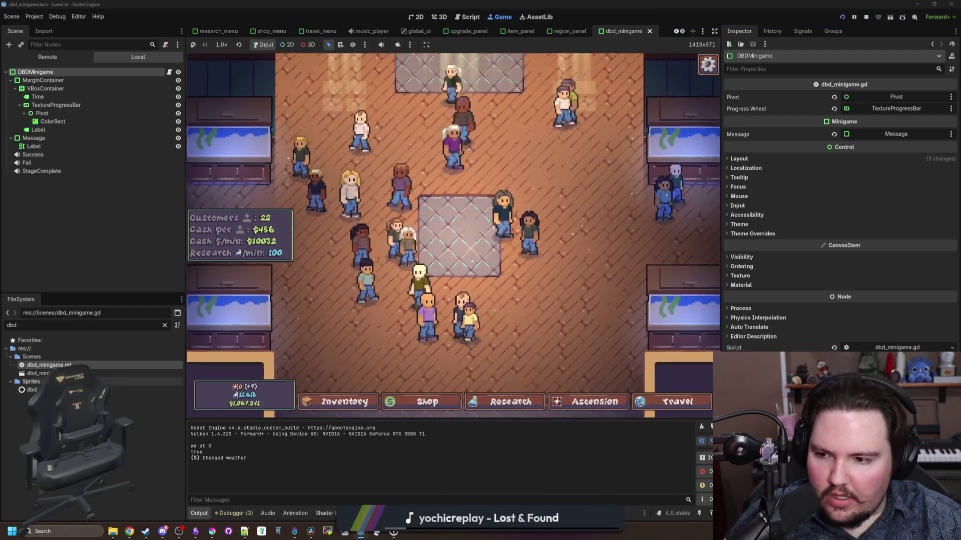
right_click(55, 365)
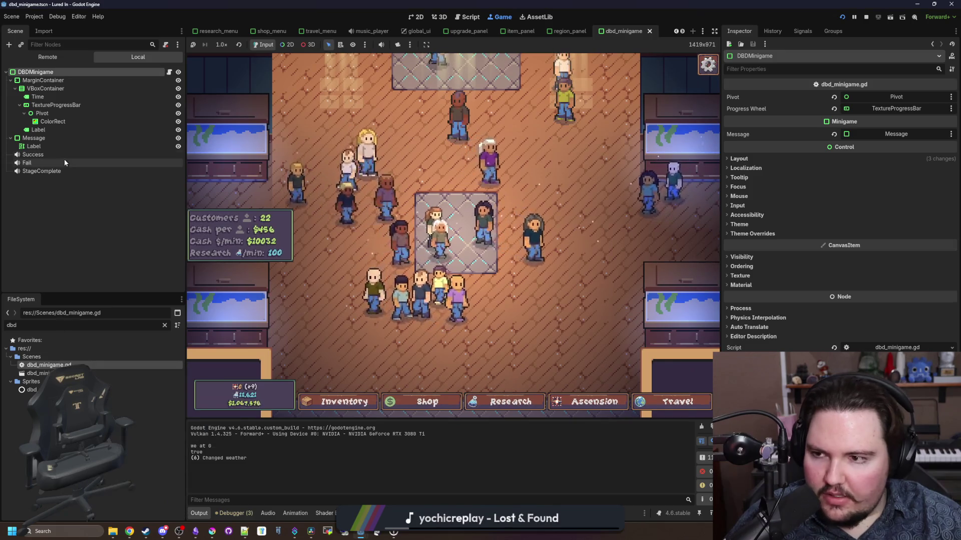
right_click(50, 70)
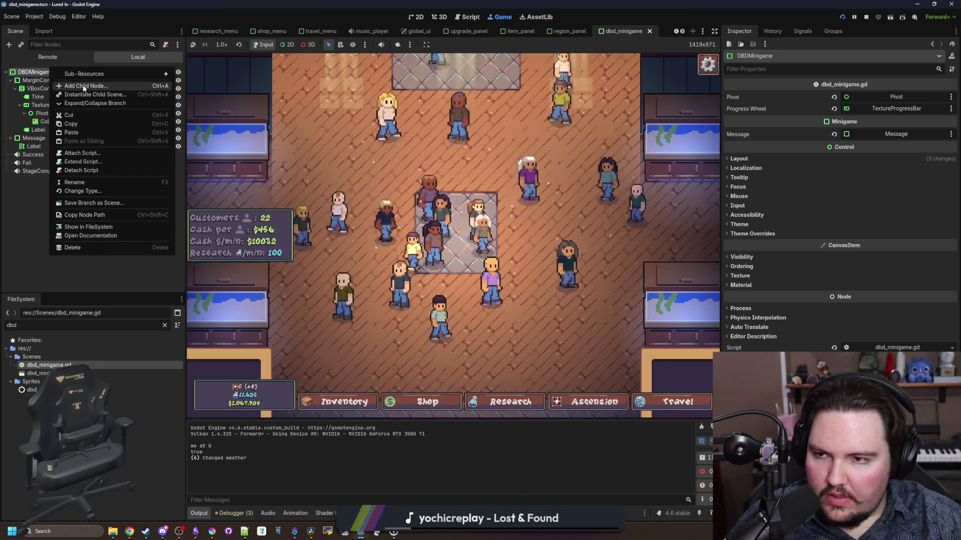
left_click(83, 87)
type("skeleton")
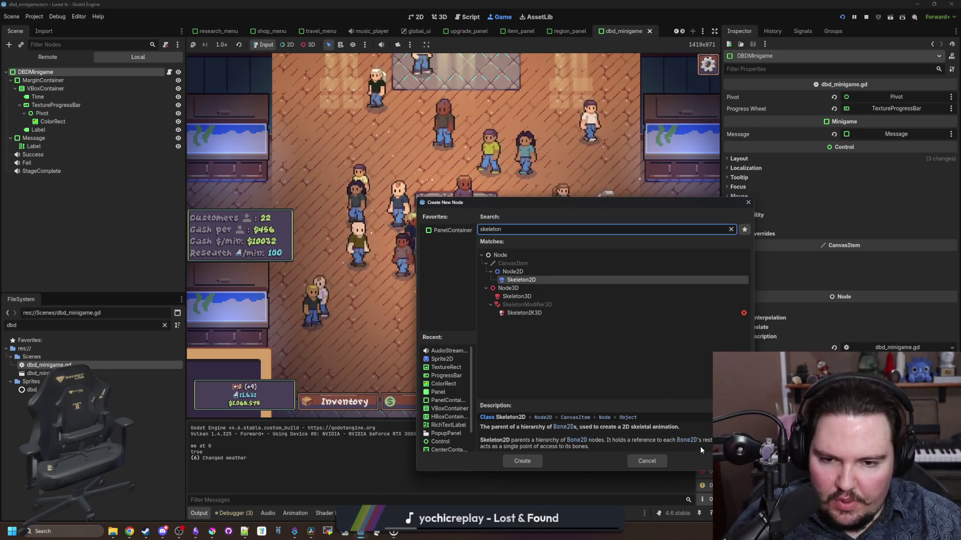
left_click(659, 462)
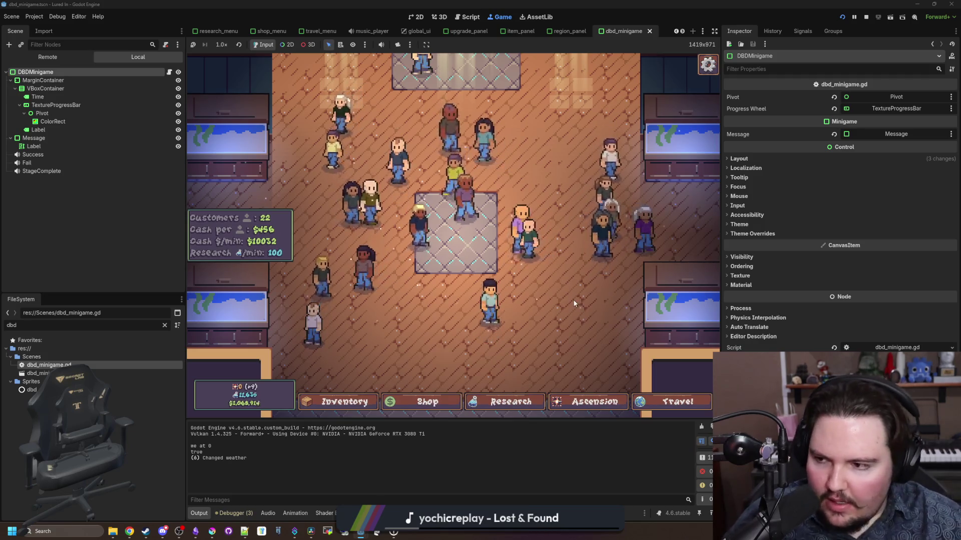
Step: Open and close Fish Tank 4, then view the game's Audio options and close them
scroll(526, 283, "down", 3)
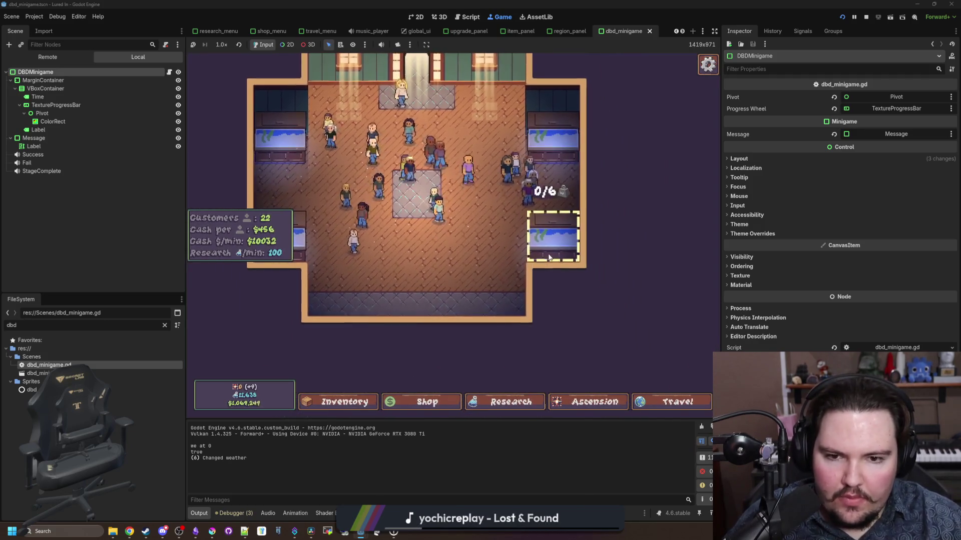
left_click(551, 250)
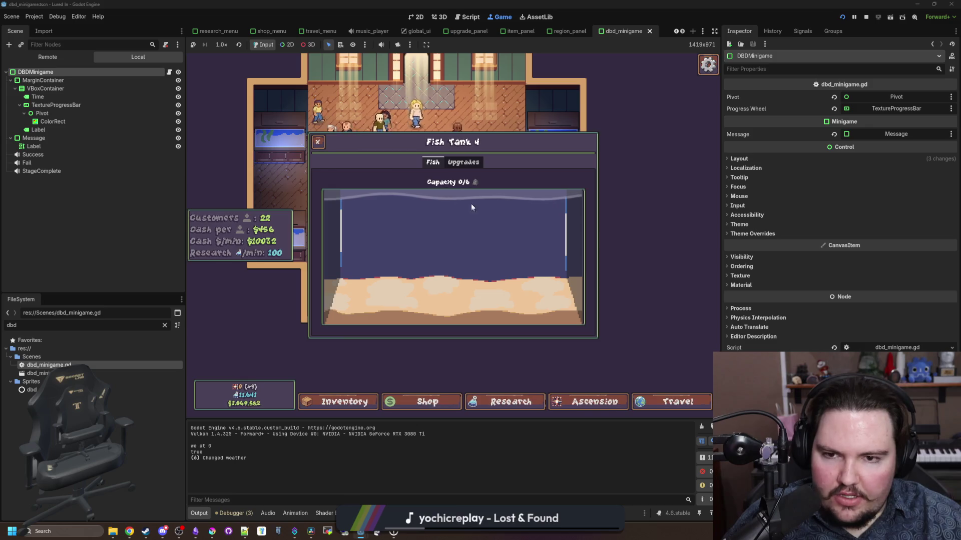
key("Escape")
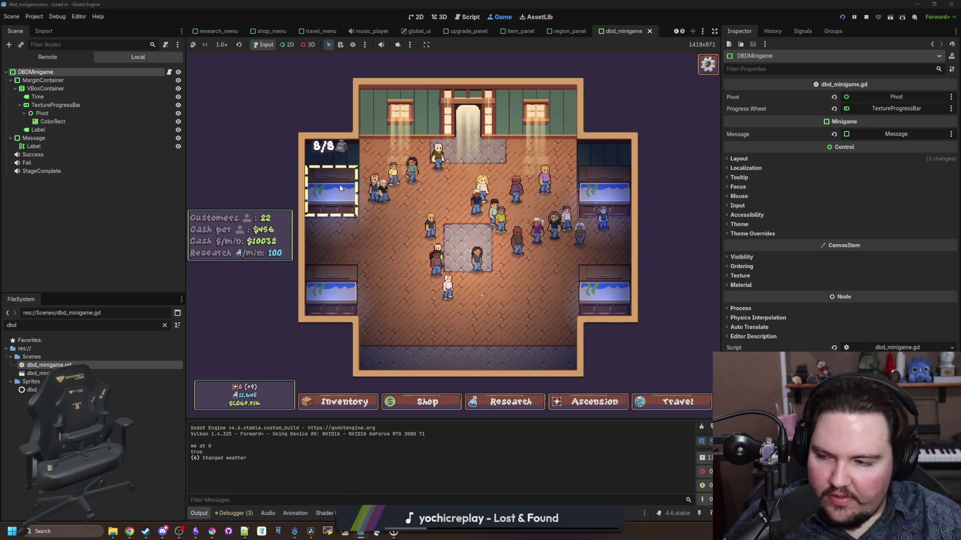
key("Escape")
left_click(461, 235)
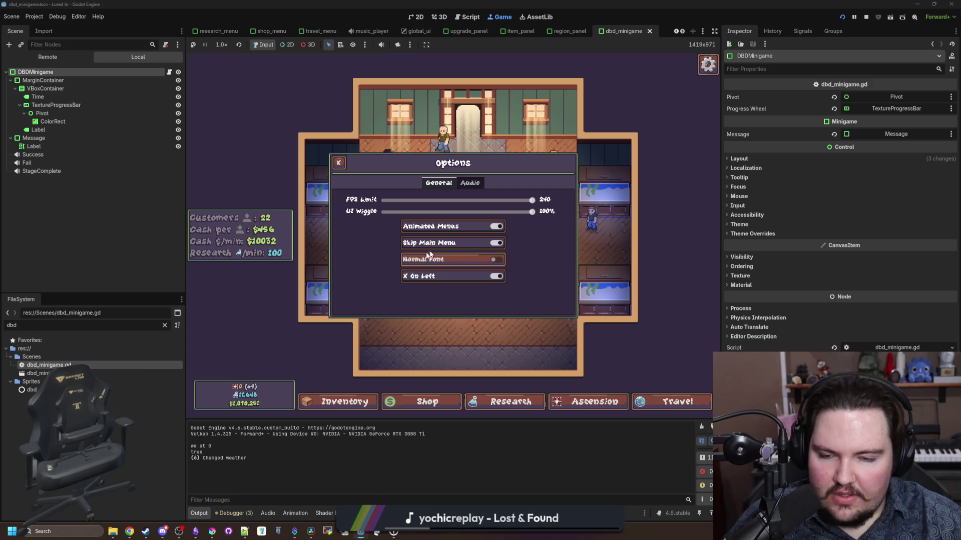
left_click(465, 184)
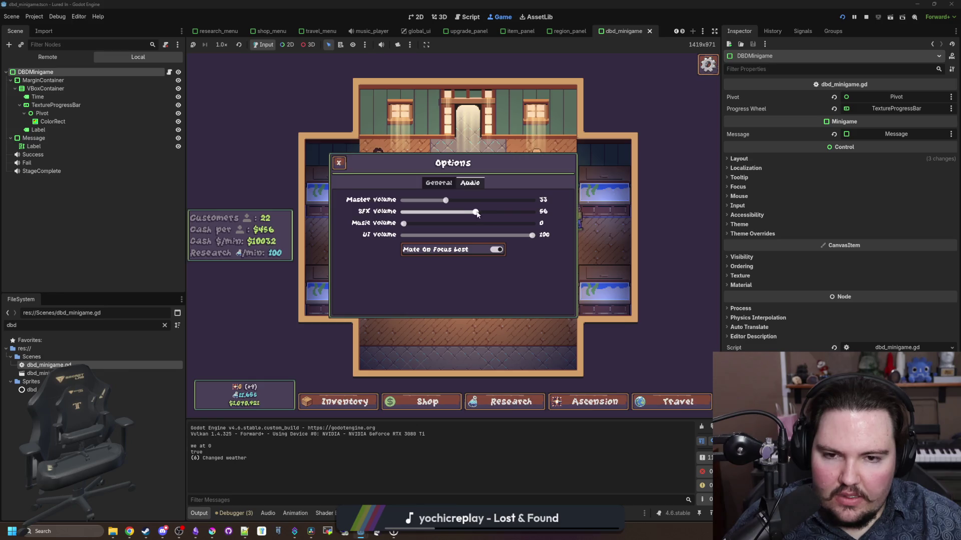
left_click(608, 276)
Step: Open and close the Fish Tank 2 panel and the game's options menu a few times
left_click(608, 276)
key("Escape")
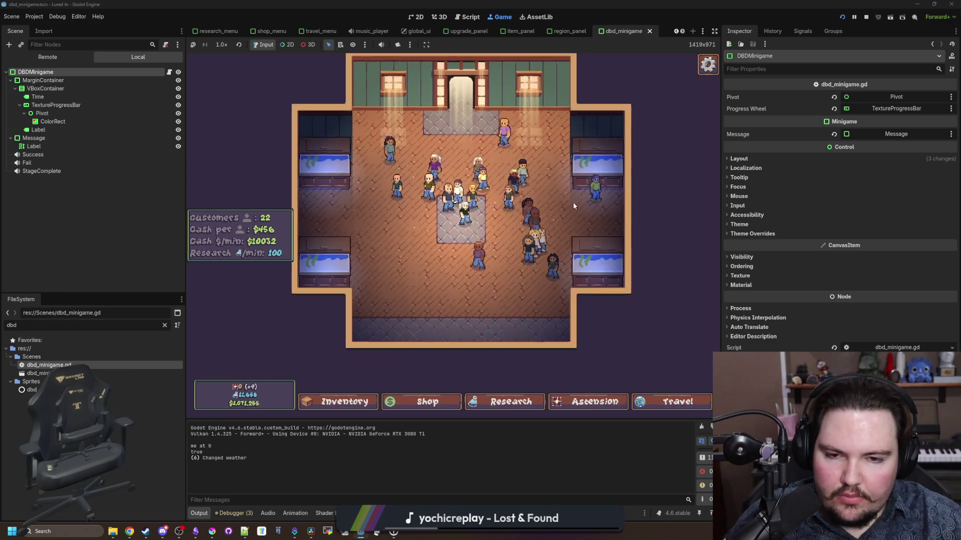
left_click(574, 205)
key("Escape")
key("Escape")
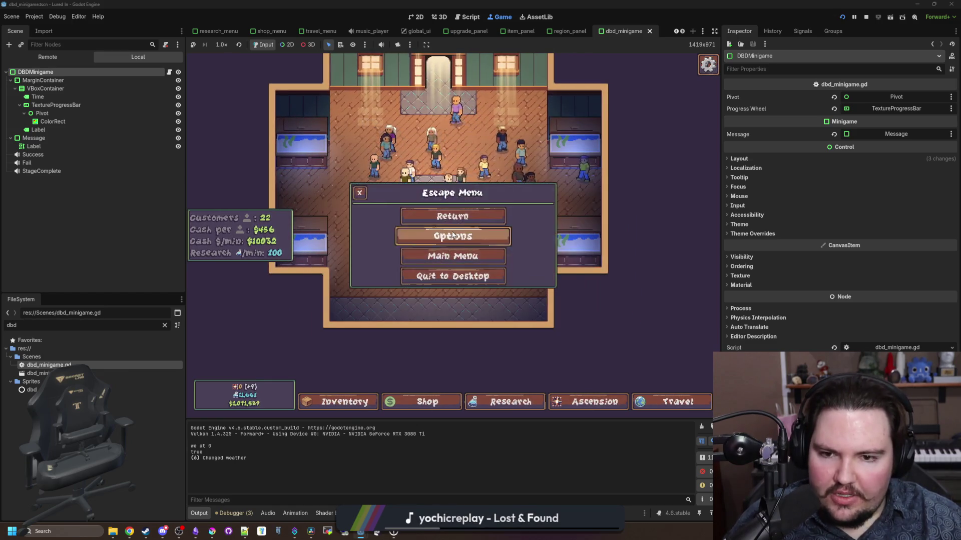
left_click(453, 236)
key("Escape")
left_click(575, 142)
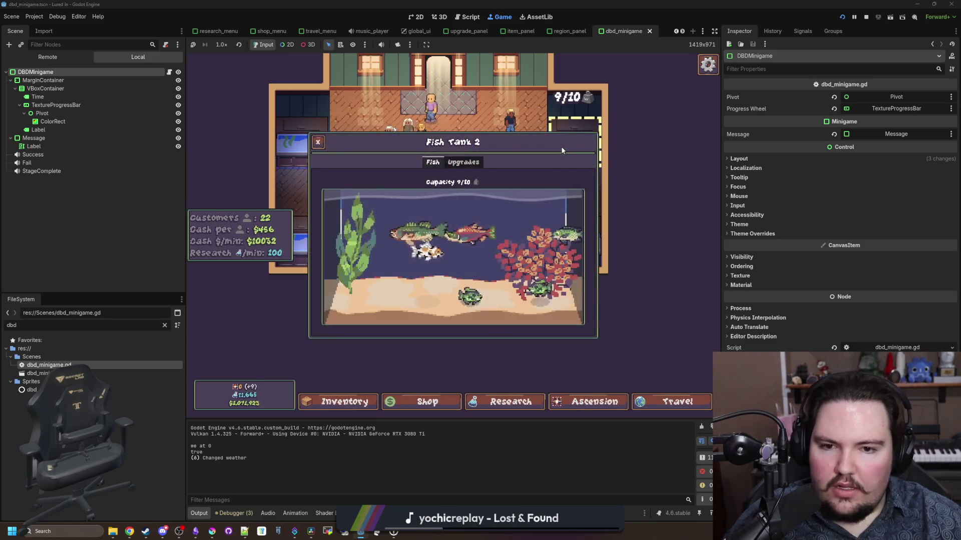
key("Escape")
key("Escape")
Step: Reopen the game's Options on General, showing FPS limit 240 and UI wiggle 100%
left_click(469, 242)
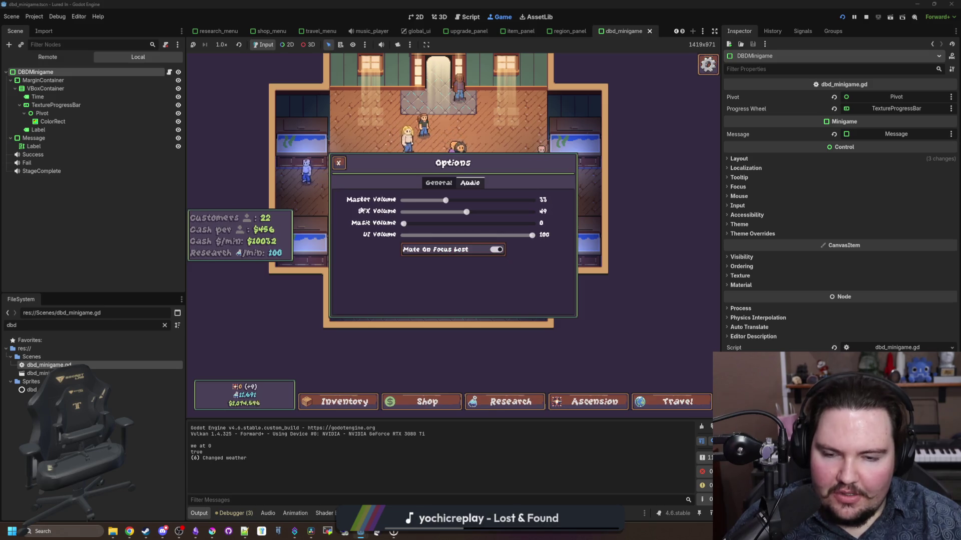
left_click(439, 183)
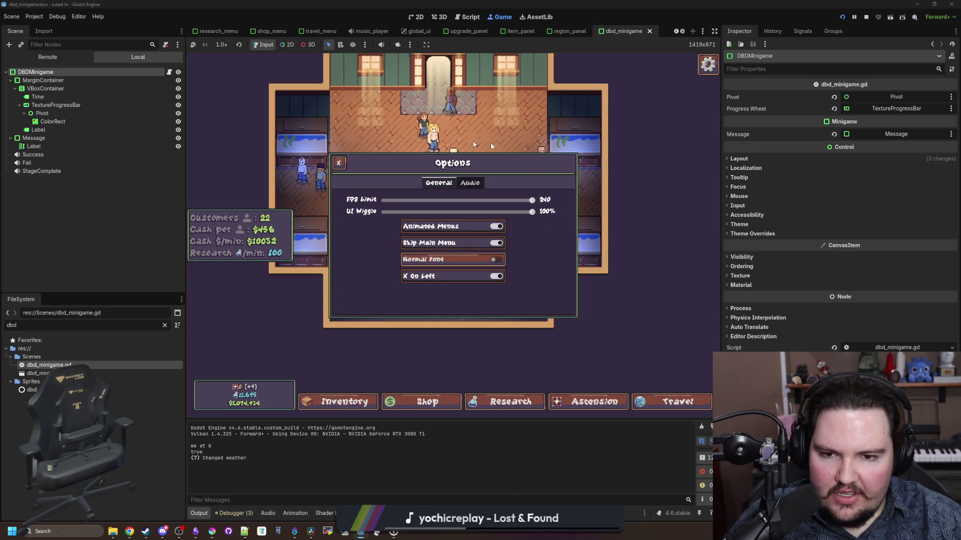
key("Escape")
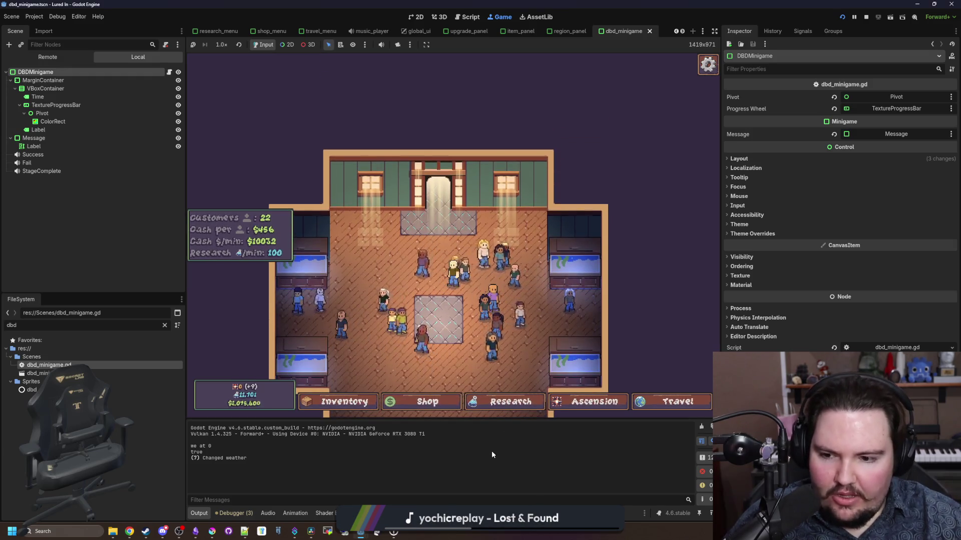
left_click(92, 495)
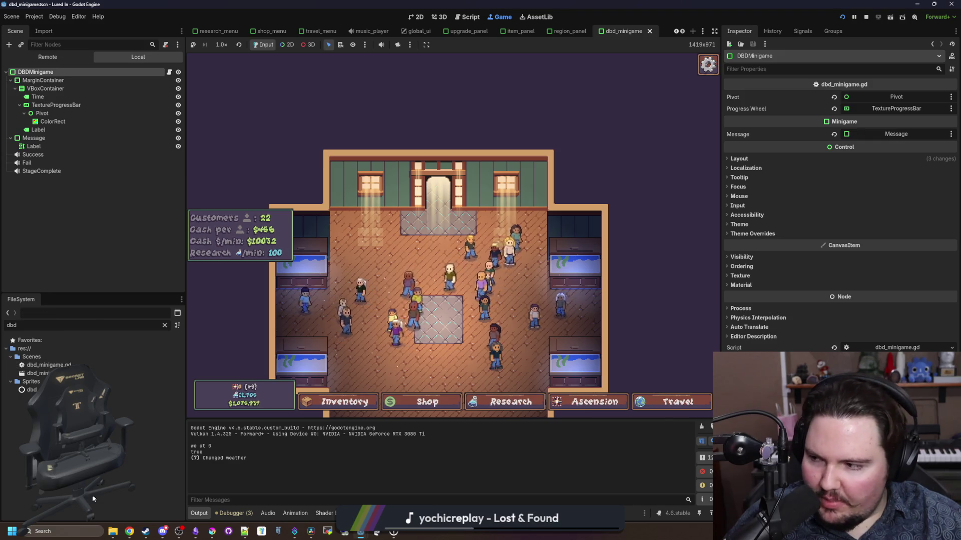
scroll(408, 312, "up", 3)
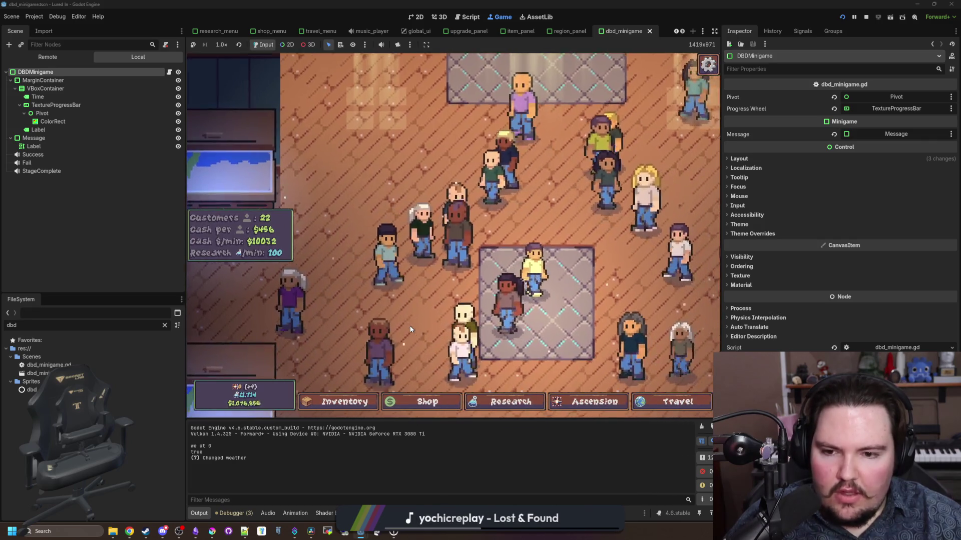
scroll(410, 330, "down", 5)
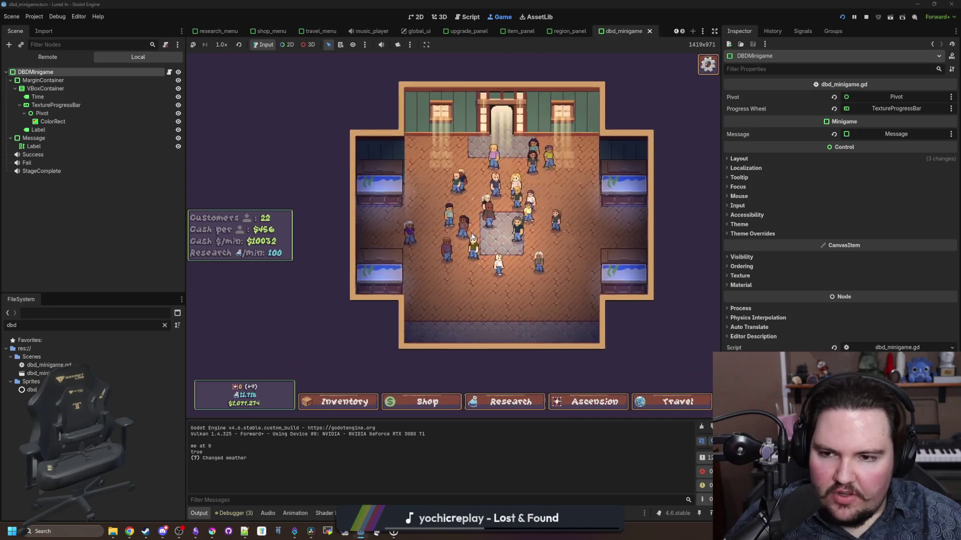
key("Escape")
left_click(468, 230)
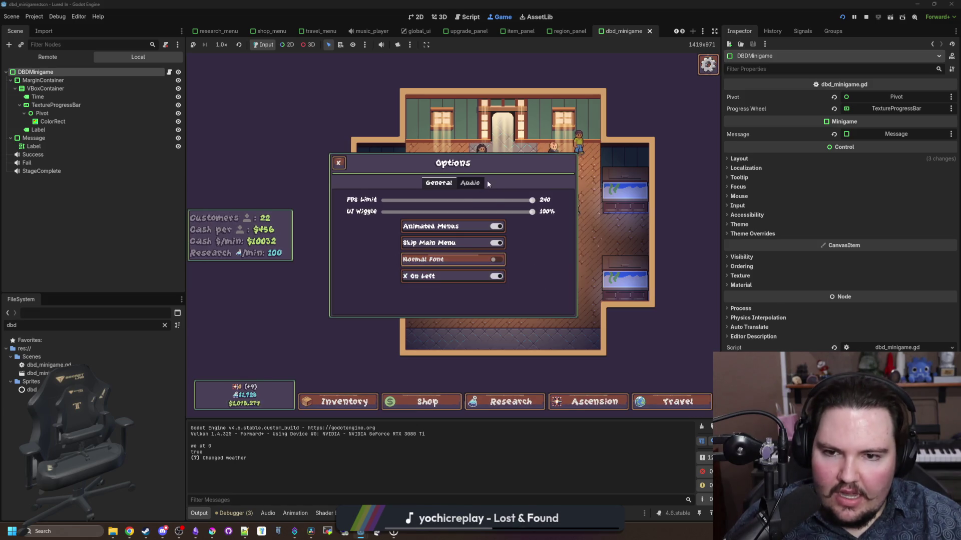
Step: Flip between the Audio and General tabs and turn X On Left off
left_click(463, 184)
left_click(449, 183)
left_click(449, 182)
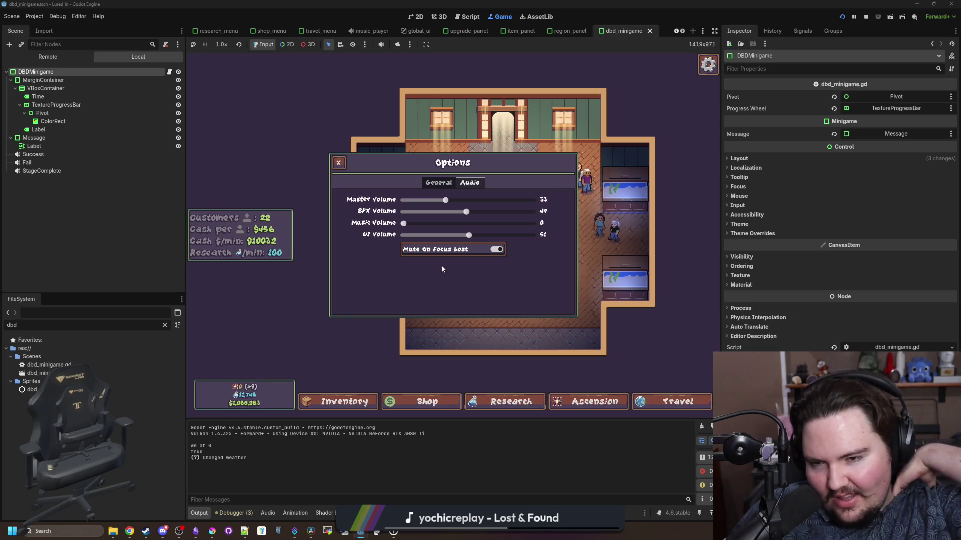
left_click(445, 183)
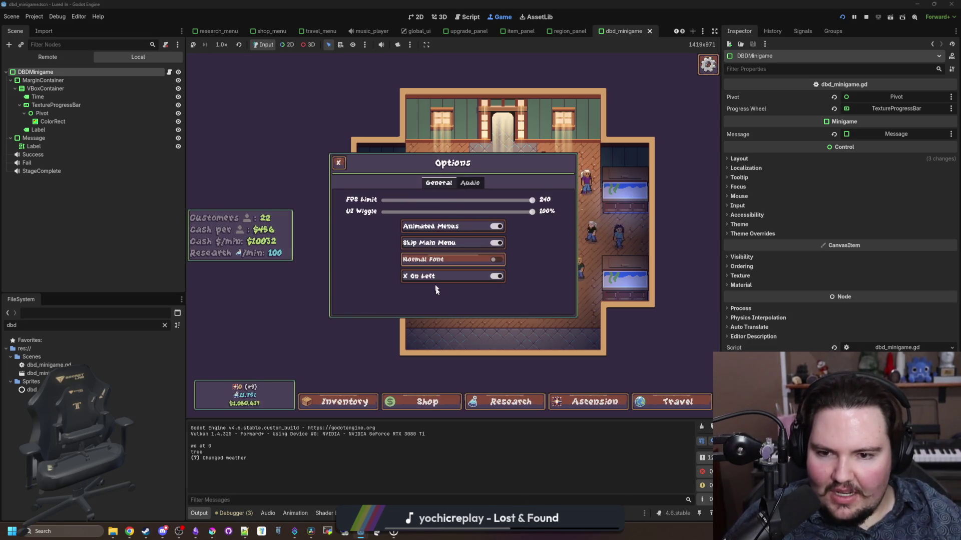
left_click(473, 277)
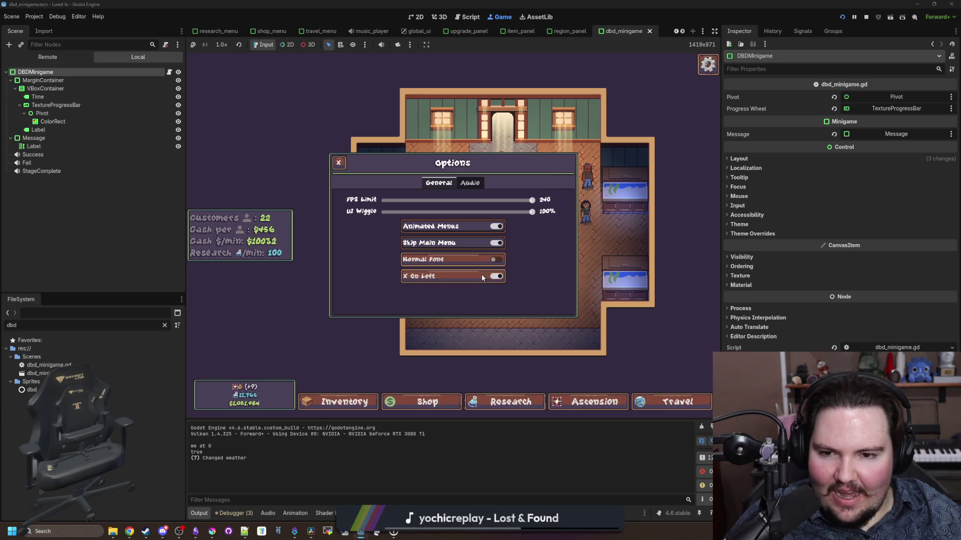
Step: Close and reopen Options from the pause menu, check Audio and General, then resume play
left_click(568, 162)
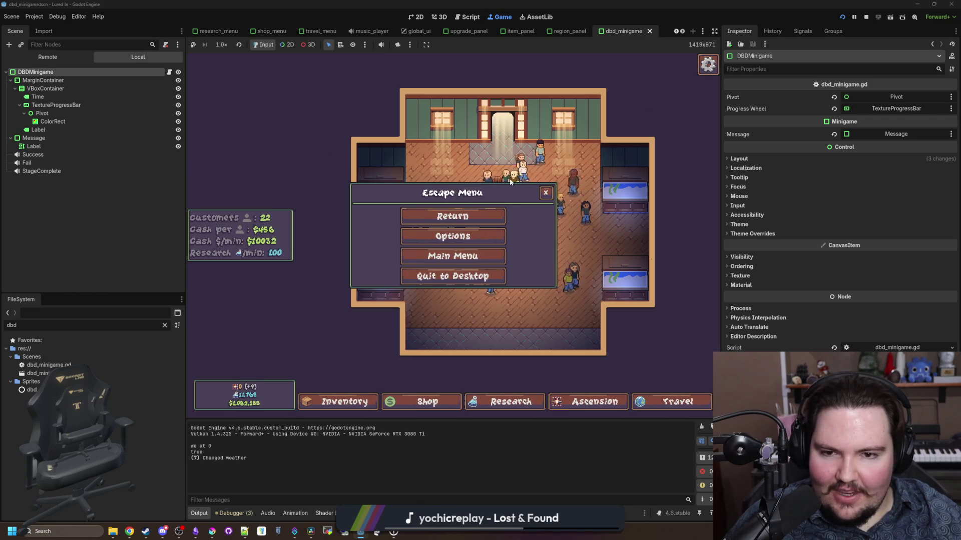
key("Escape")
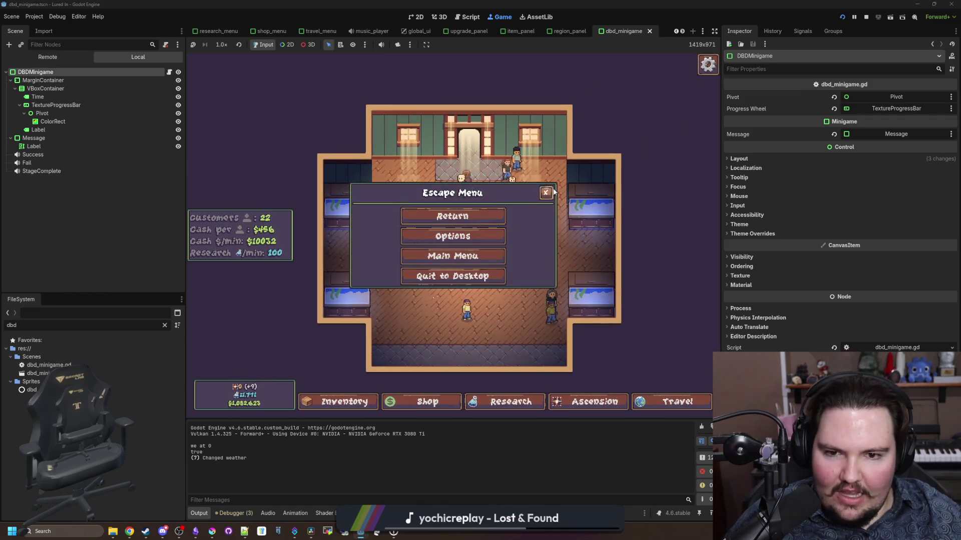
left_click(545, 193)
key("Escape")
left_click(479, 244)
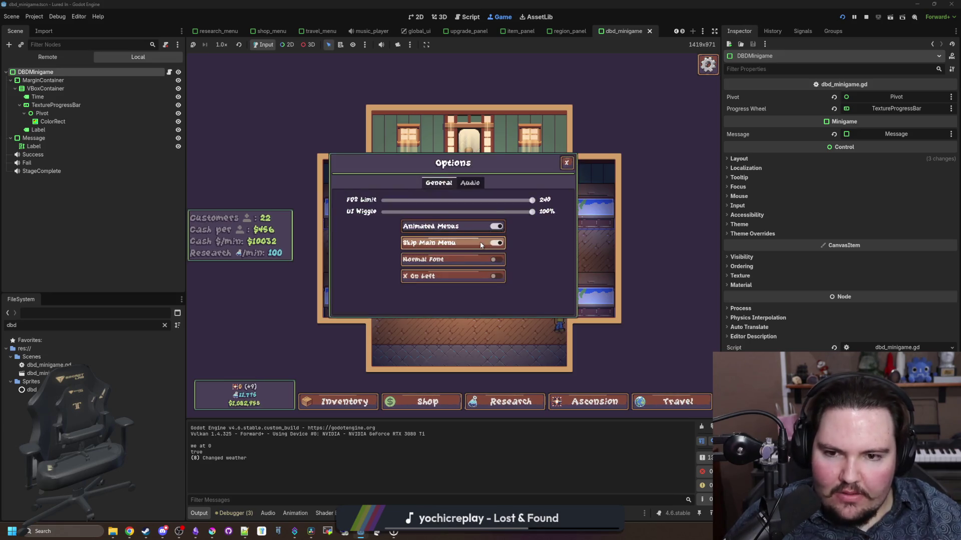
key("Escape")
left_click(477, 237)
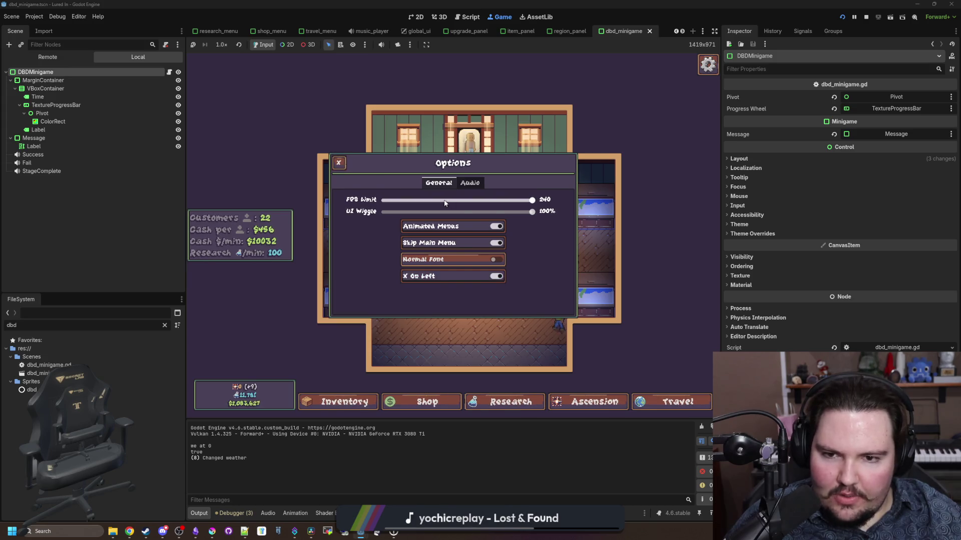
left_click(470, 182)
left_click(438, 183)
left_click(338, 162)
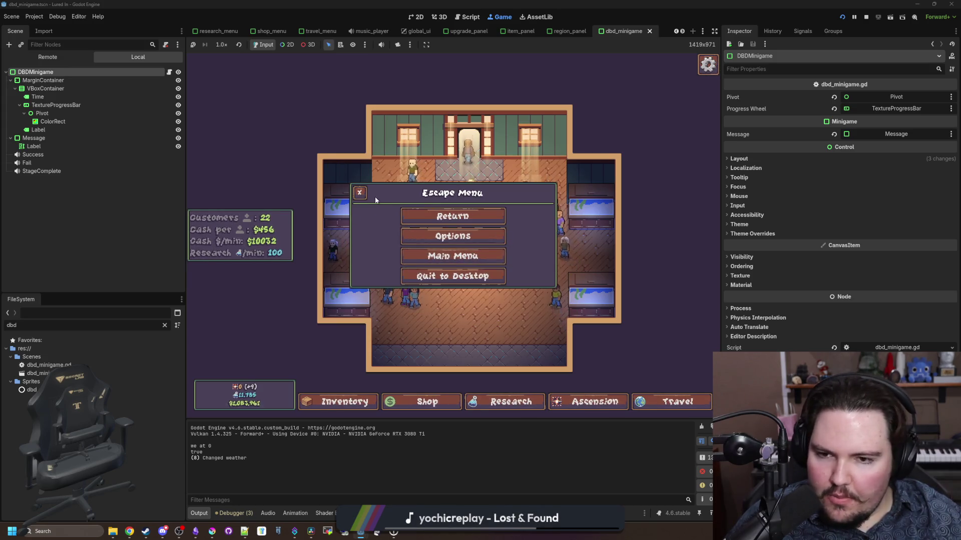
left_click(359, 193)
Step: Open and close the game's shop panel, then switch over to Discord
scroll(437, 238, "up", 5)
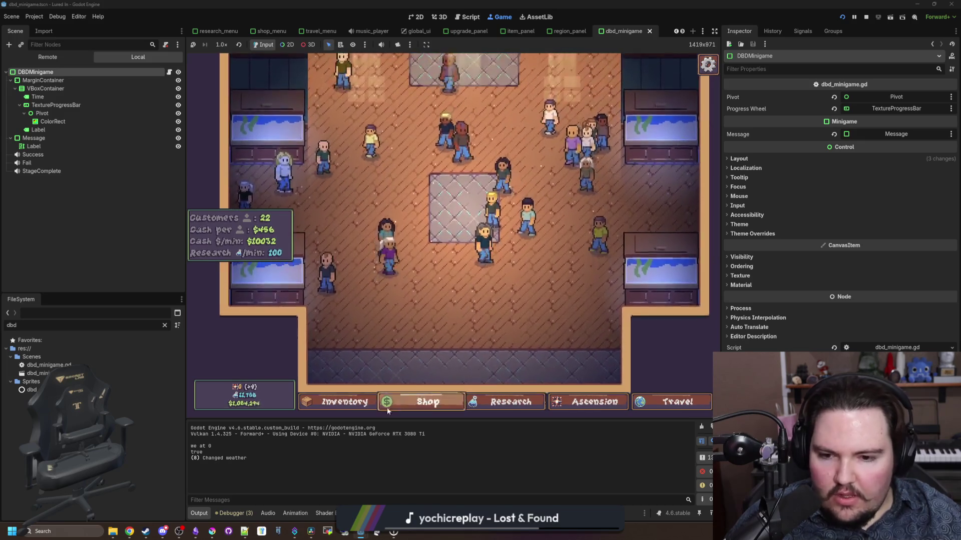
left_click(427, 404)
left_click(427, 405)
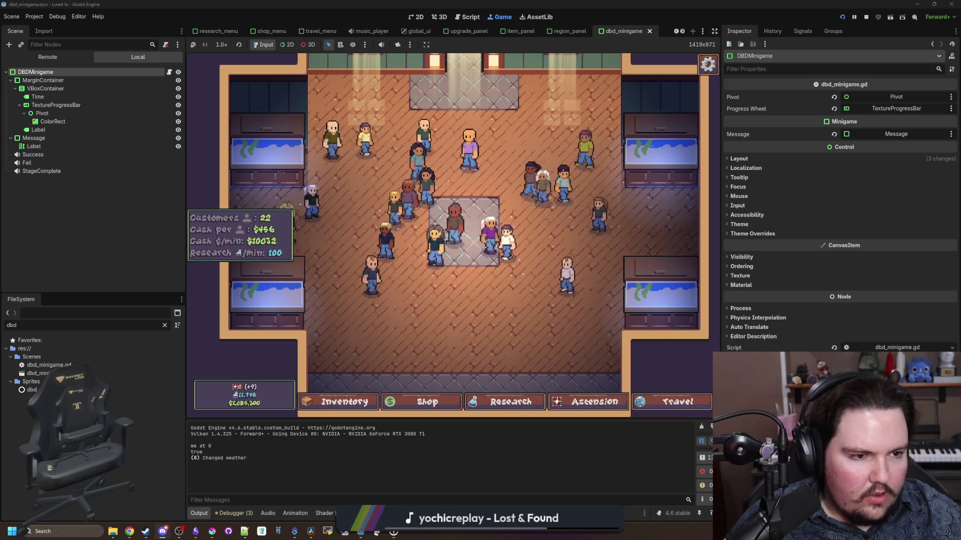
key("alt+Tab")
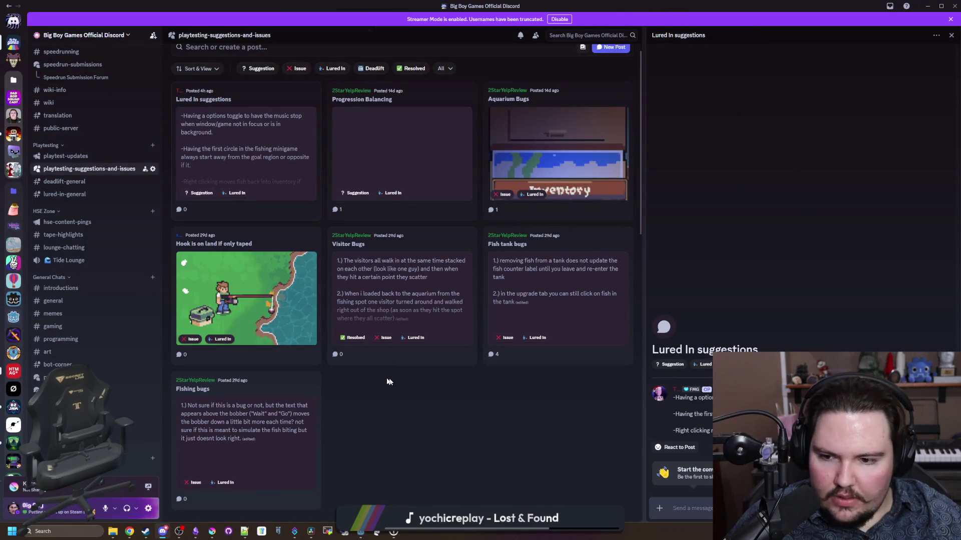
Step: View the Progression Balancing, Aquarium Bugs, Hook is on land, and Visitor Bugs threads
scroll(397, 248, "up", 1)
left_click(435, 118)
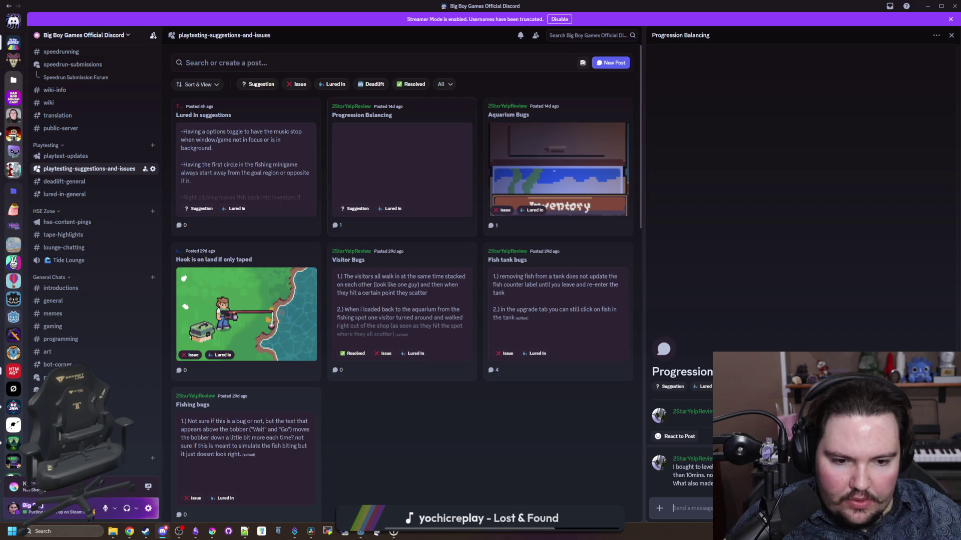
left_click(596, 117)
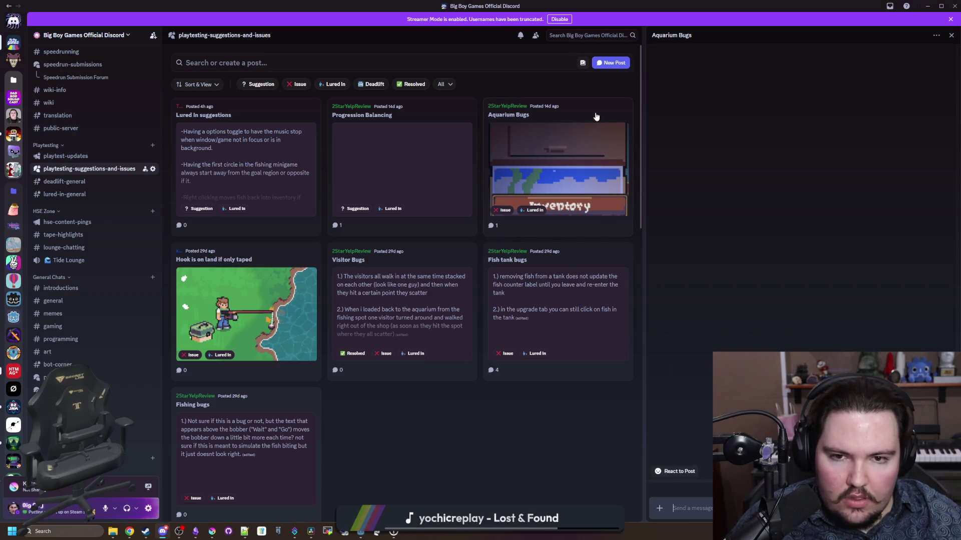
left_click(274, 260)
left_click(425, 257)
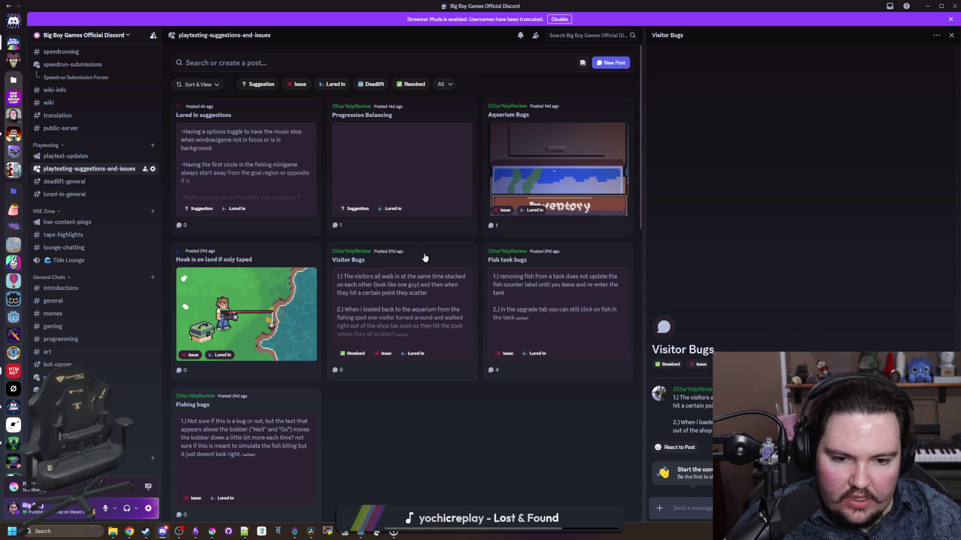
Step: View Fish tank bugs and Fishing bugs, then reopen Fish tank bugs and bring up its actions
left_click(597, 271)
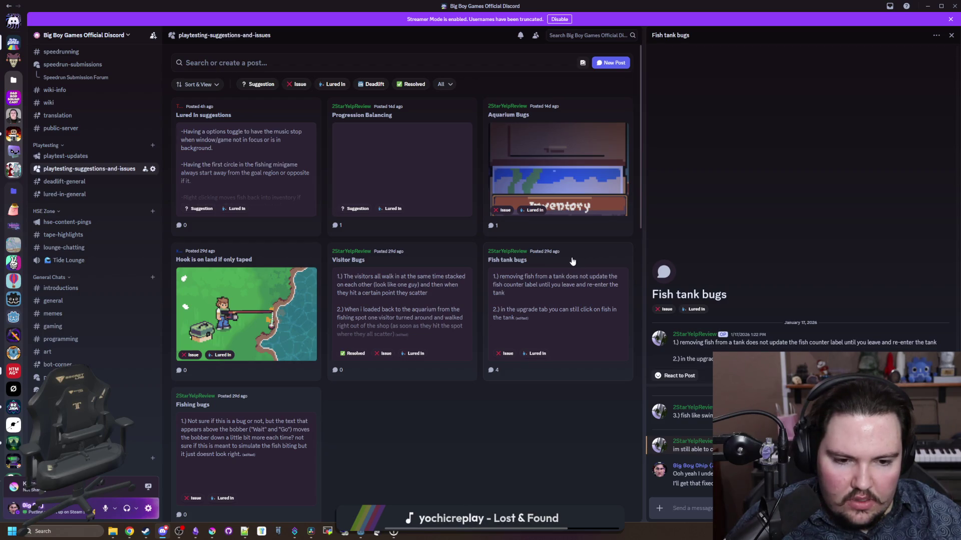
scroll(339, 386, "down", 3)
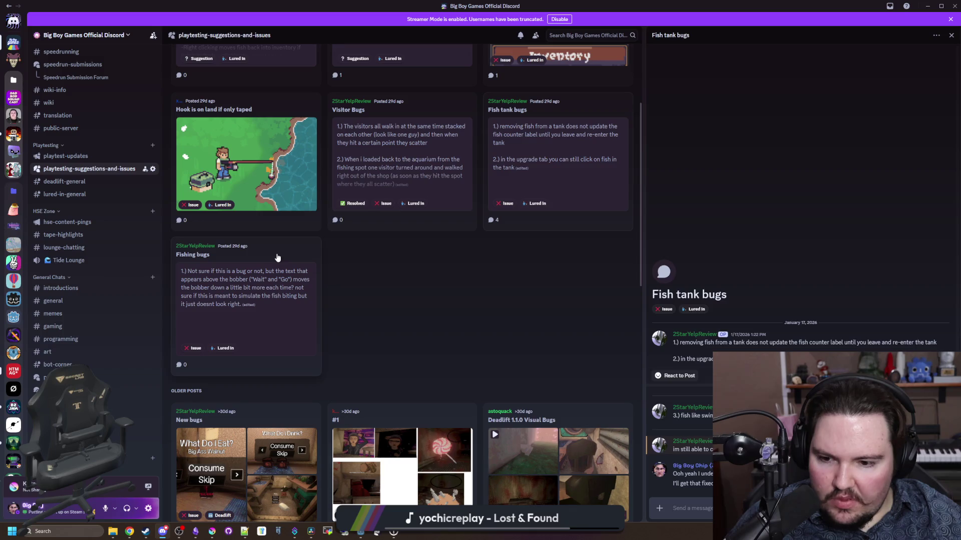
left_click(278, 257)
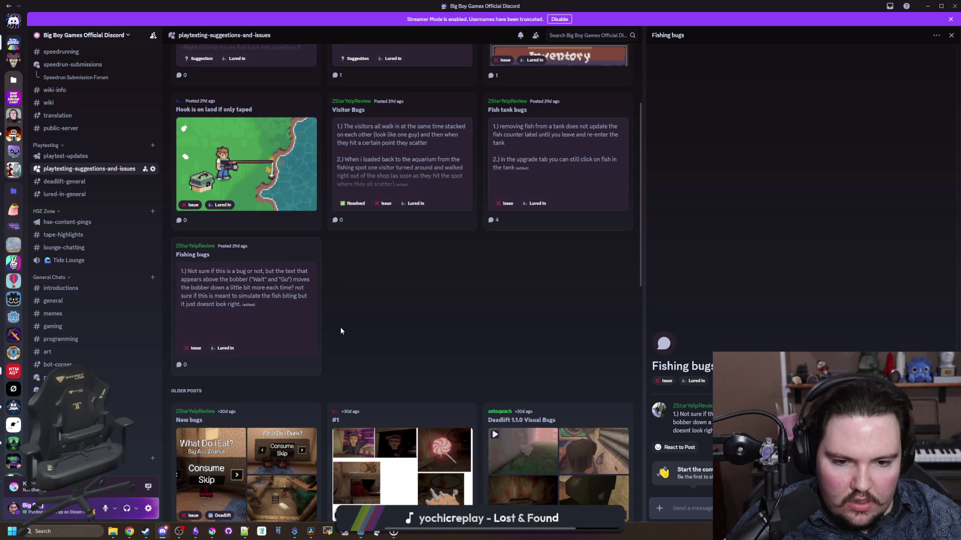
scroll(494, 341, "up", 3)
left_click(574, 256)
right_click(578, 260)
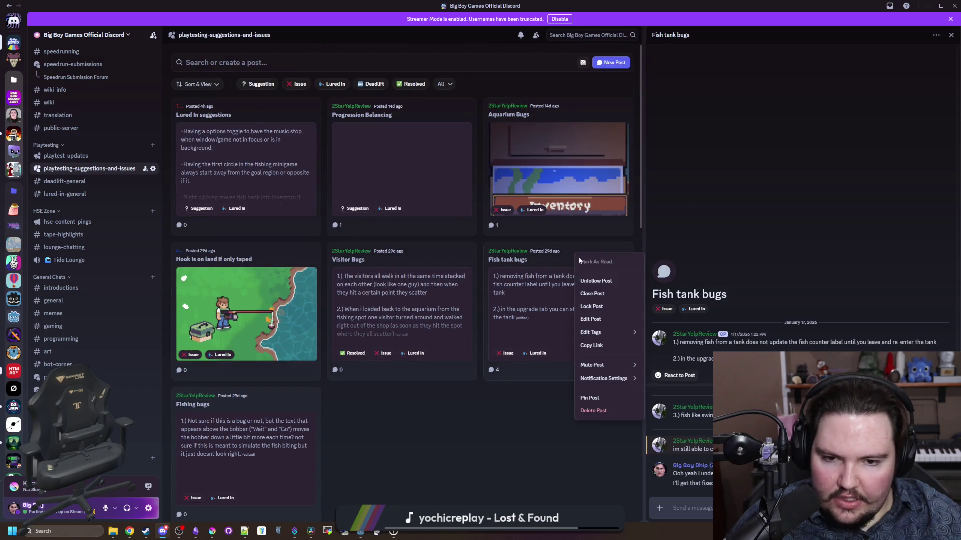
Step: Tag the Fish tank bugs and Hook is on land if only taped posts as Resolved
mouse_move(619, 335)
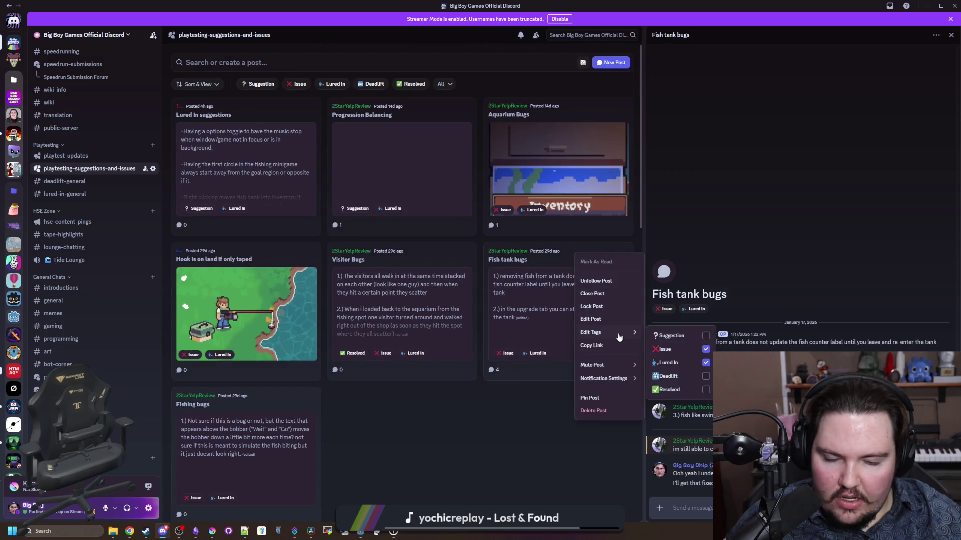
left_click(687, 393)
left_click(499, 437)
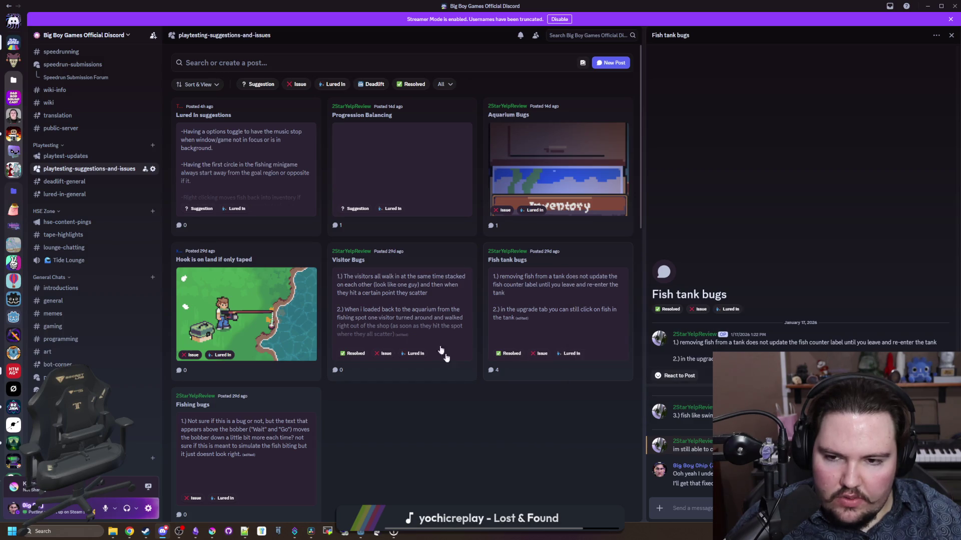
right_click(268, 262)
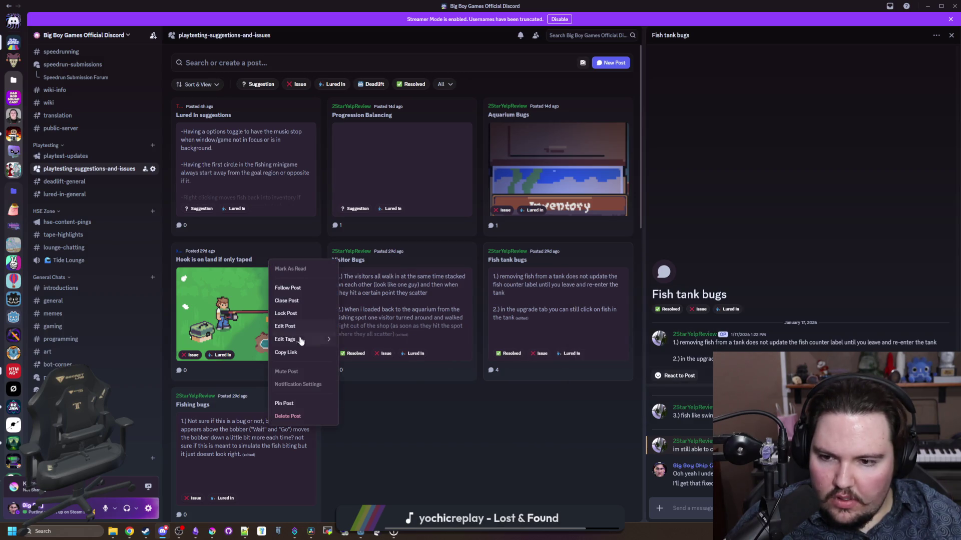
mouse_move(306, 340)
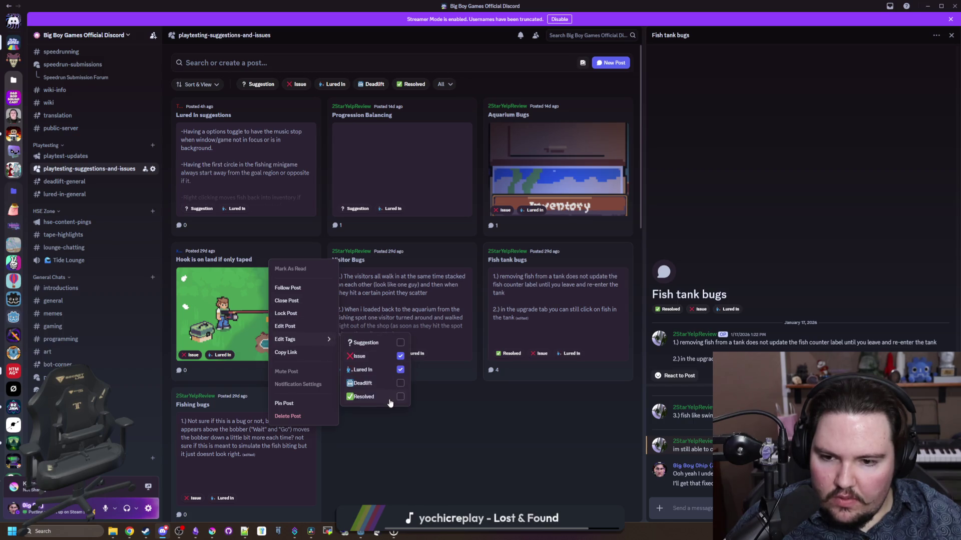
left_click(450, 402)
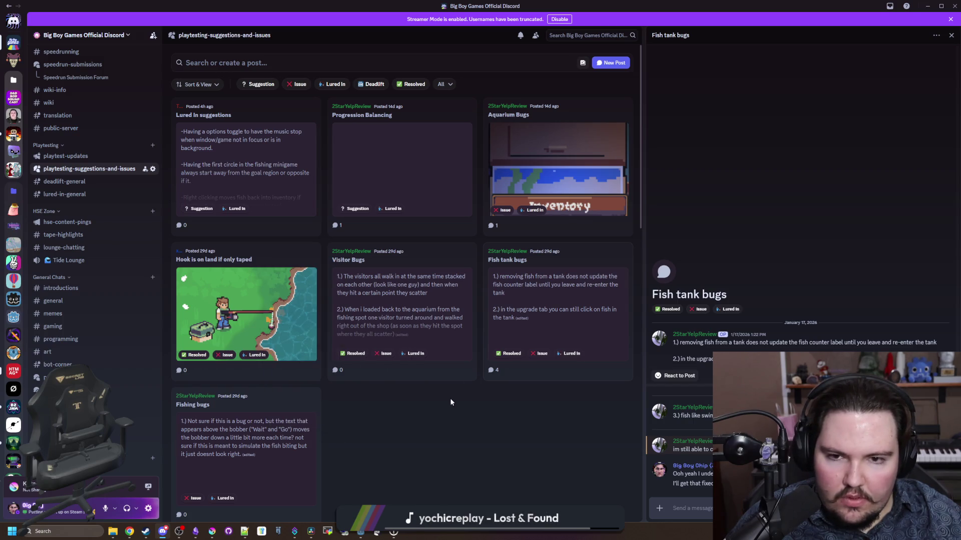
Step: Tag the Aquarium Bugs and Progression Balancing posts as Resolved
right_click(562, 121)
left_click(676, 256)
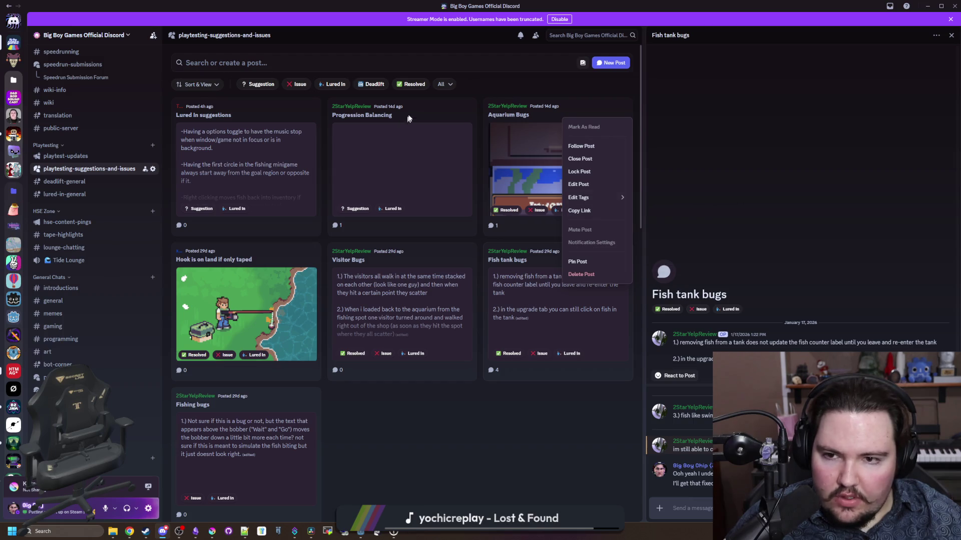
right_click(419, 118)
mouse_move(452, 191)
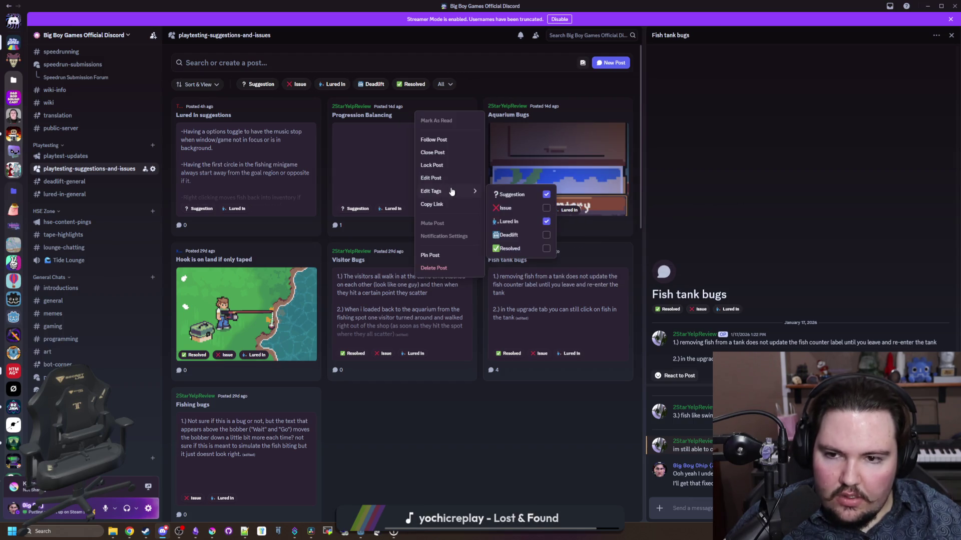
left_click(520, 250)
left_click(404, 122)
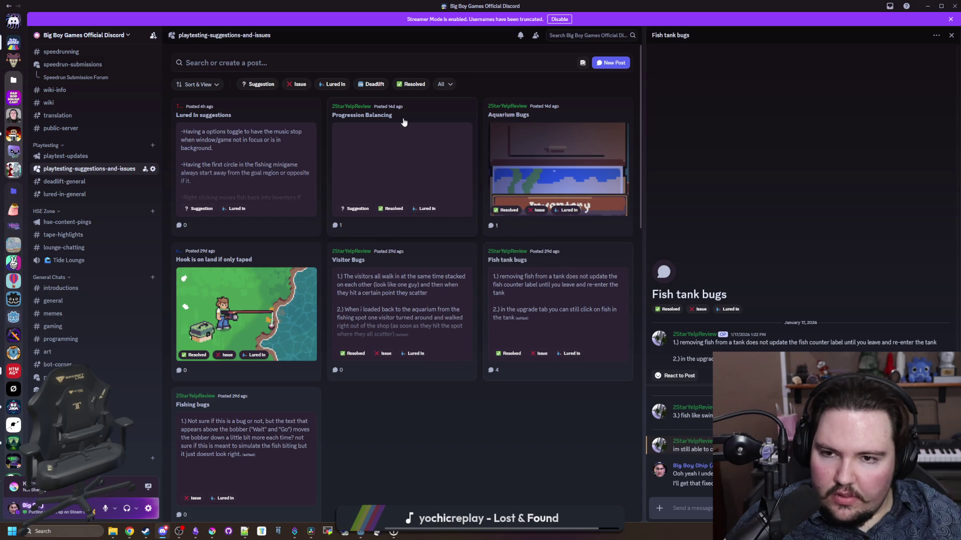
Step: In lured-in-general, enlarge the Minnow/Goldfish inventory and Minnow weight screenshots
left_click(70, 199)
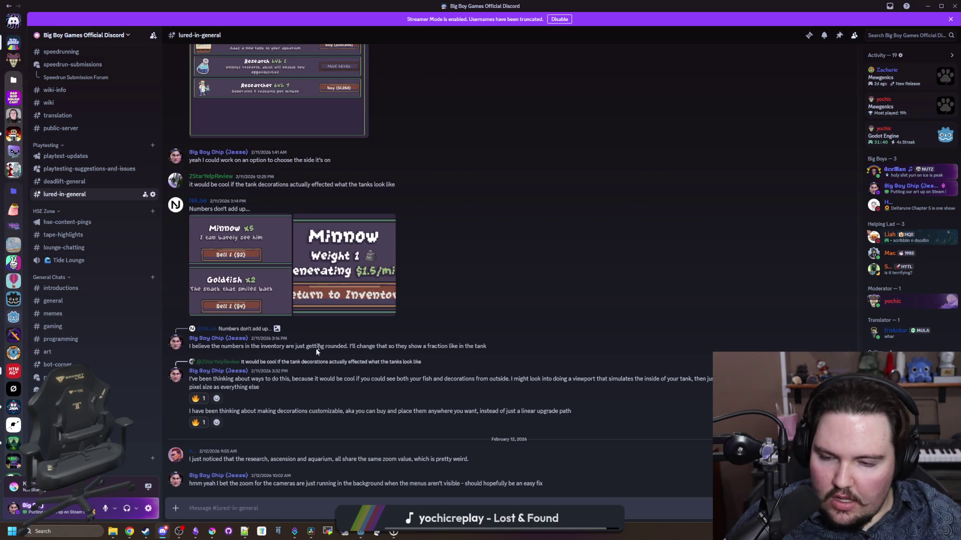
left_click(266, 291)
left_click(642, 432)
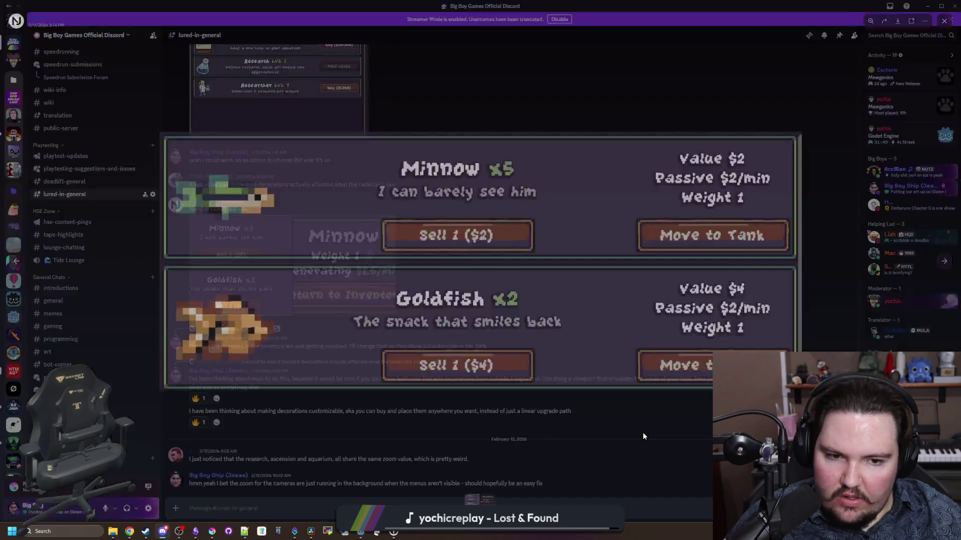
left_click(282, 282)
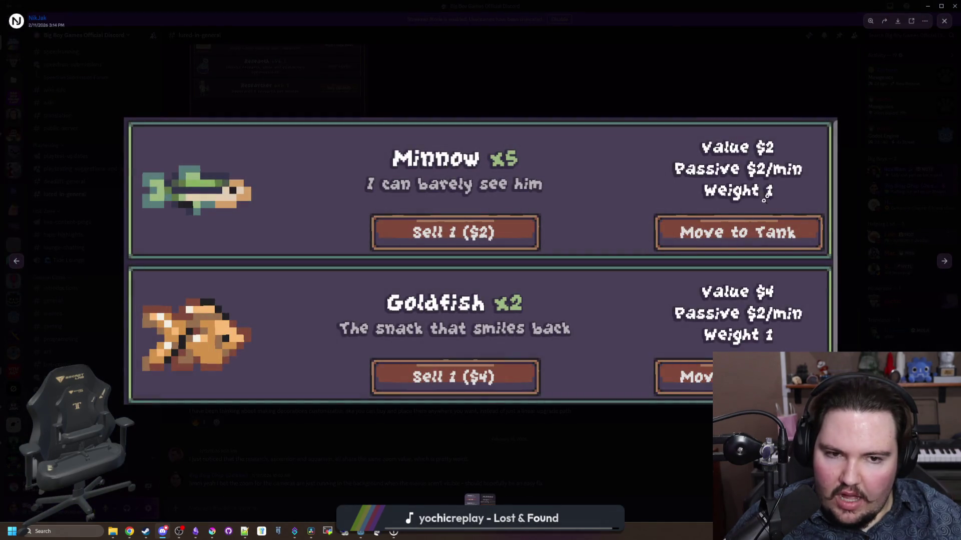
left_click(614, 429)
left_click(350, 260)
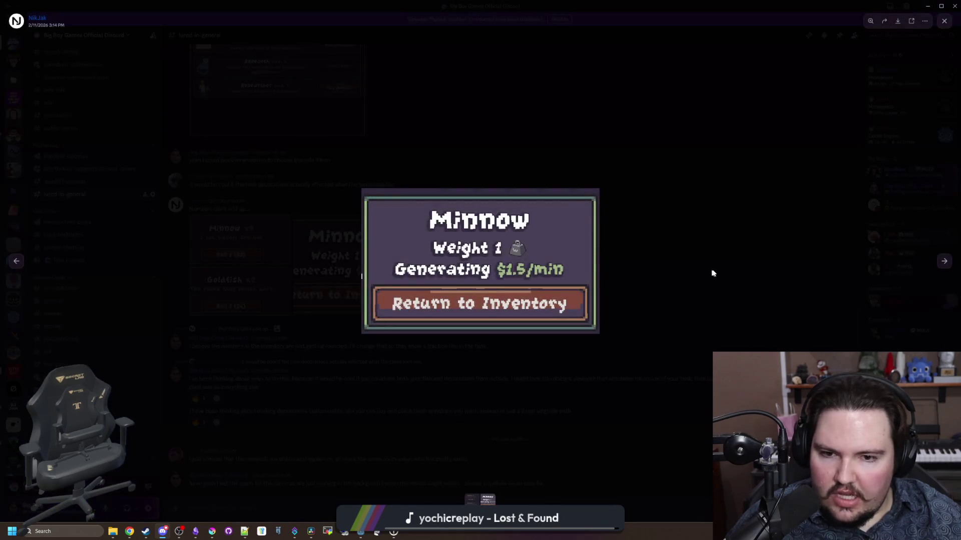
left_click(540, 393)
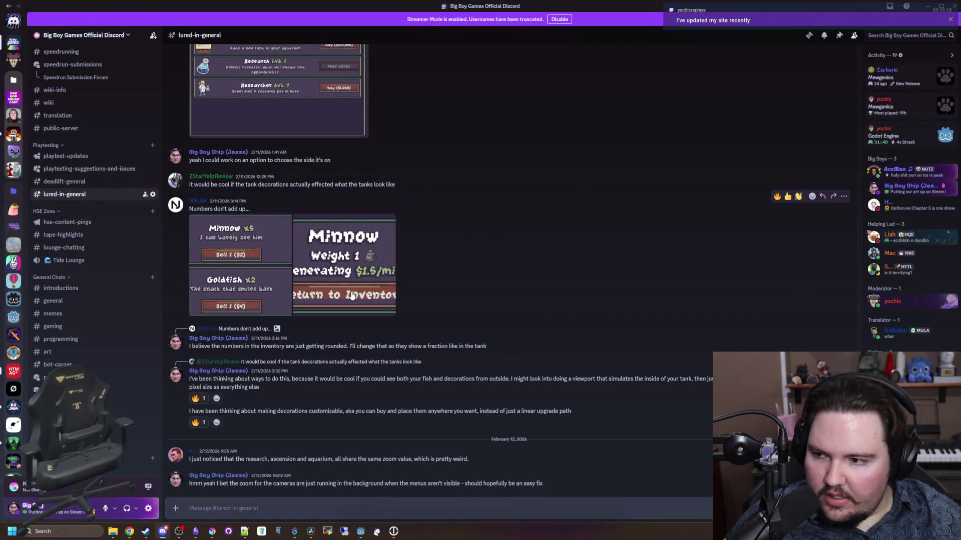
left_click(351, 312)
left_click(382, 369)
Step: Scroll up and enlarge the Shop and Patrick Star screenshots
scroll(304, 346, "up", 1)
scroll(304, 346, "up", 2)
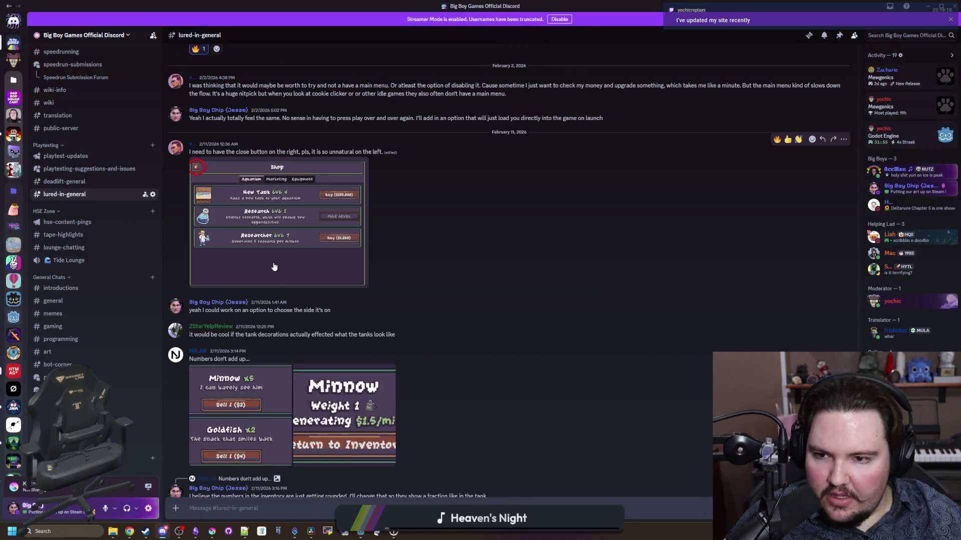
left_click(280, 185)
left_click(456, 471)
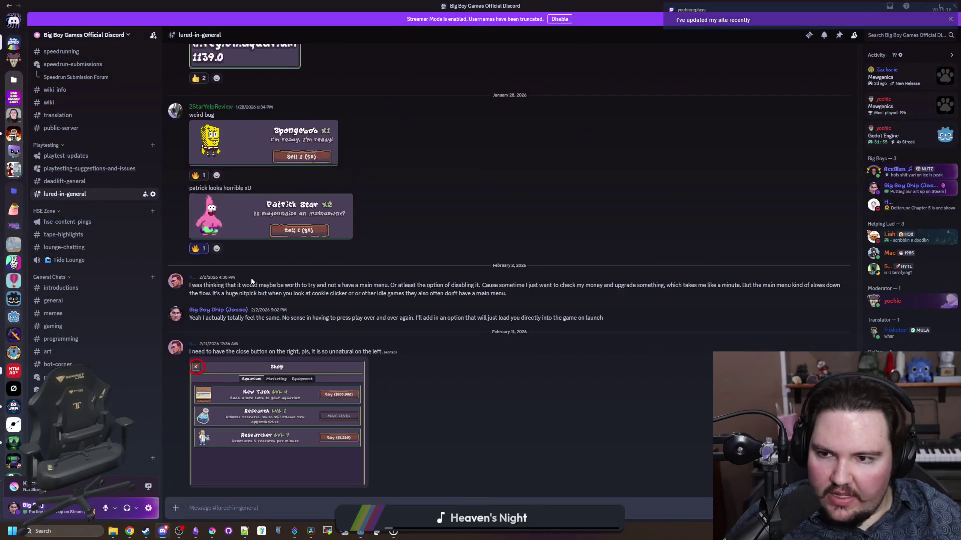
scroll(307, 332, "up", 2)
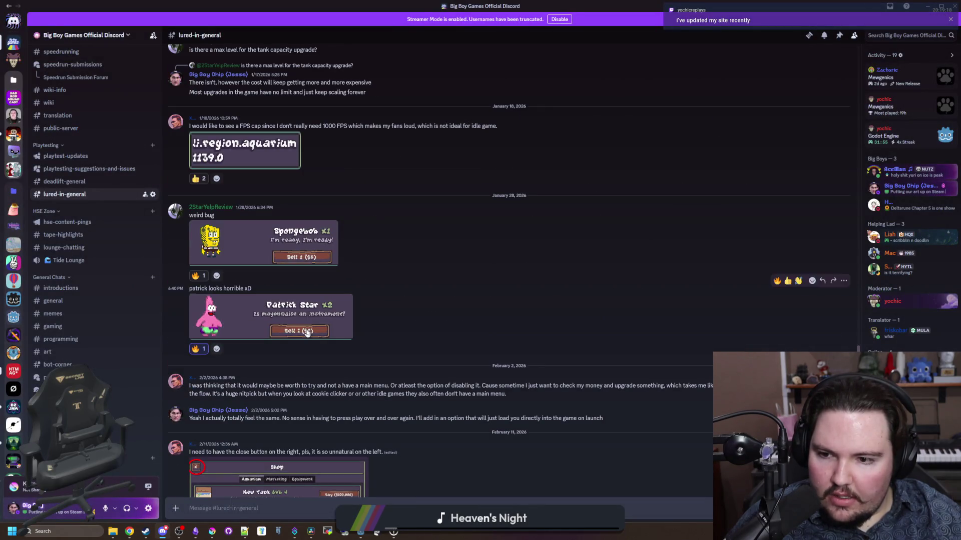
left_click(307, 332)
left_click(410, 457)
Step: Re-enlarge the Minnow and Minnow/Goldfish inventory screenshots, then switch back to Godot
scroll(344, 350, "down", 9)
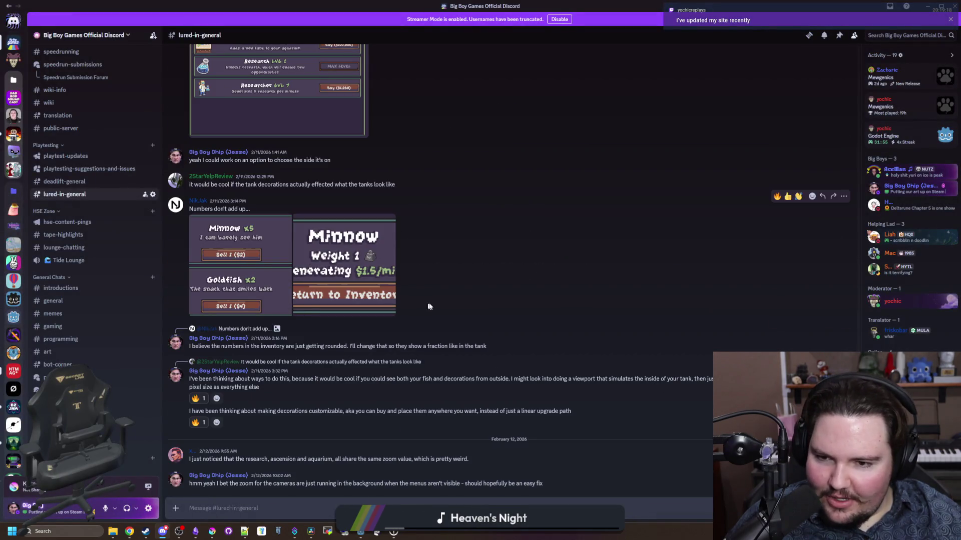
left_click(369, 273)
left_click(385, 399)
left_click(272, 299)
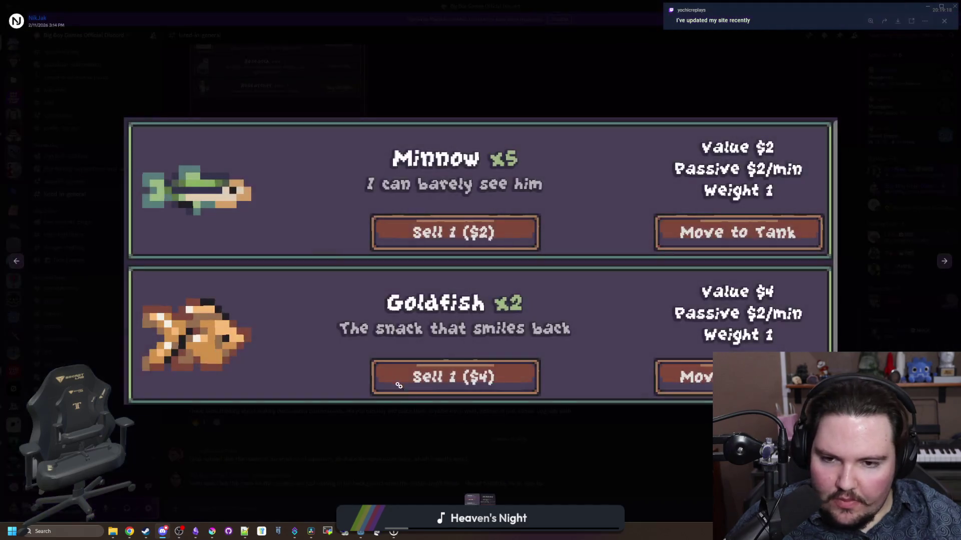
left_click(433, 435)
key("alt+Tab")
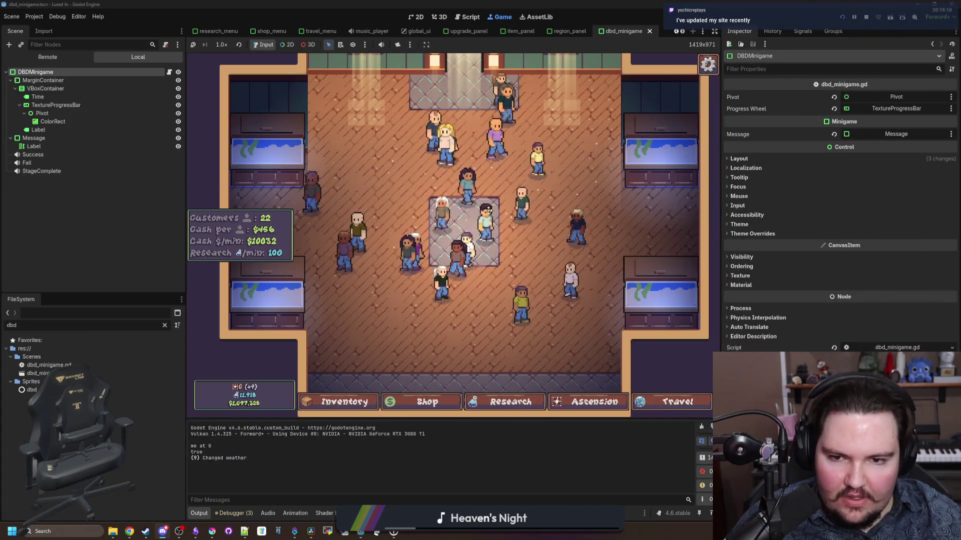
Step: View the upper-left Fish Tank 1 details, widen the Inspector, and open the Escape Menu
scroll(475, 216, "down", 2)
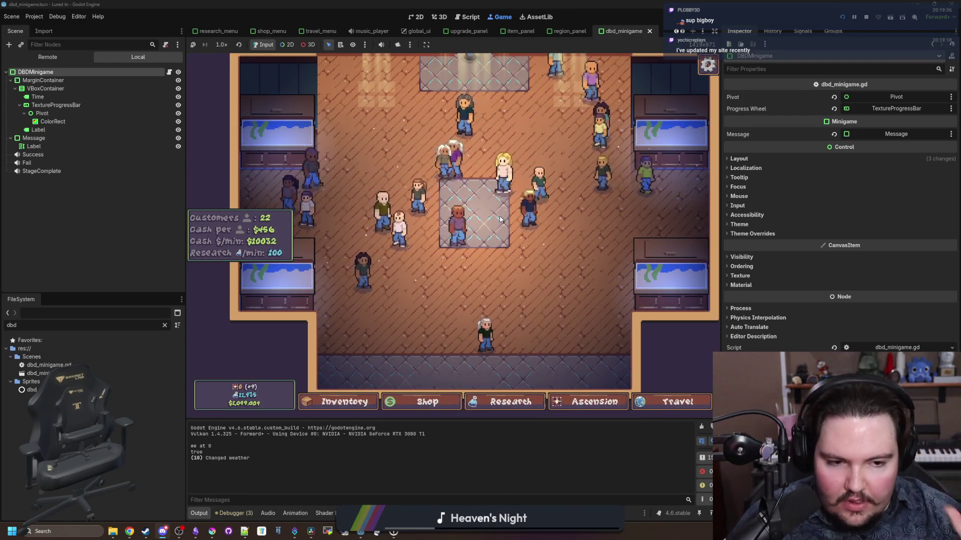
left_click(280, 132)
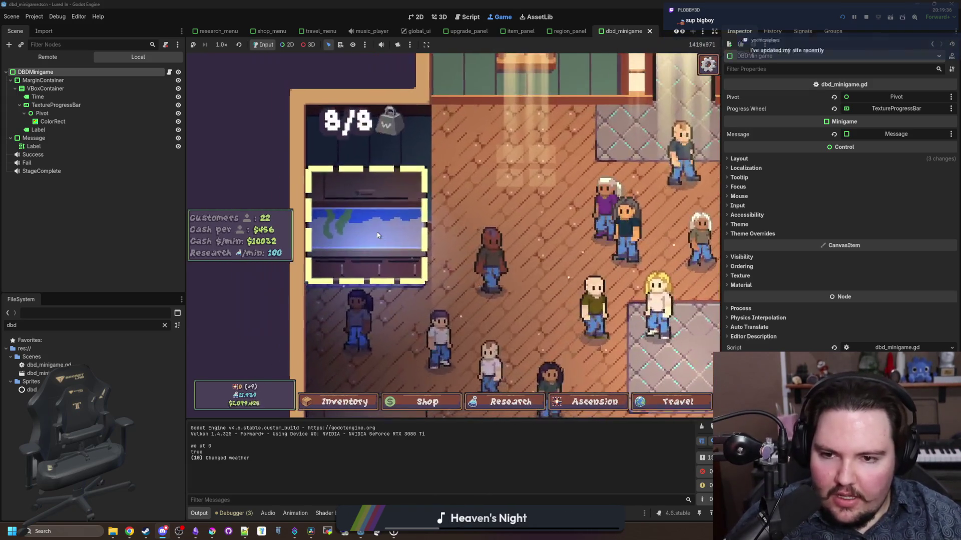
left_click(378, 235)
left_click(511, 325)
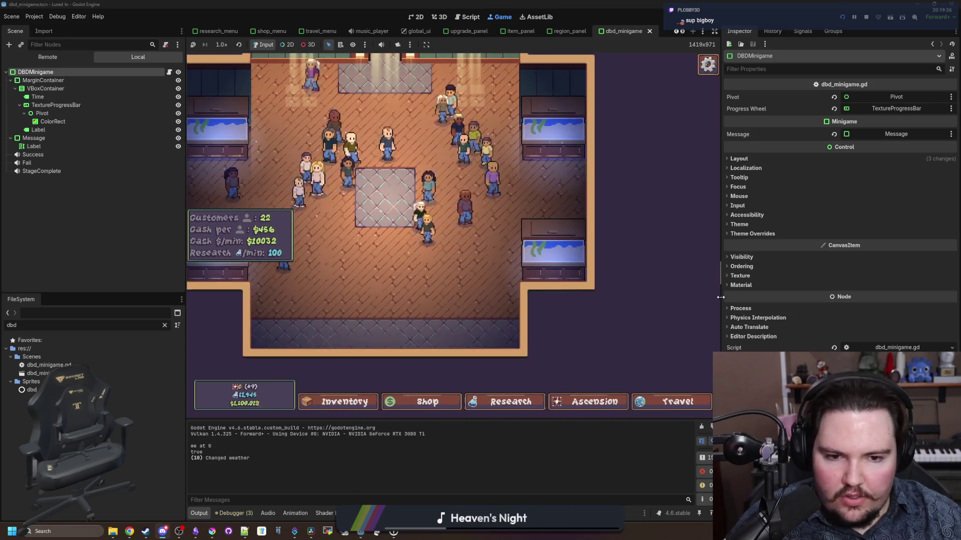
mouse_move(722, 286)
left_mouse_down()
mouse_move(579, 286)
mouse_move(876, 286)
left_mouse_up()
key("Escape")
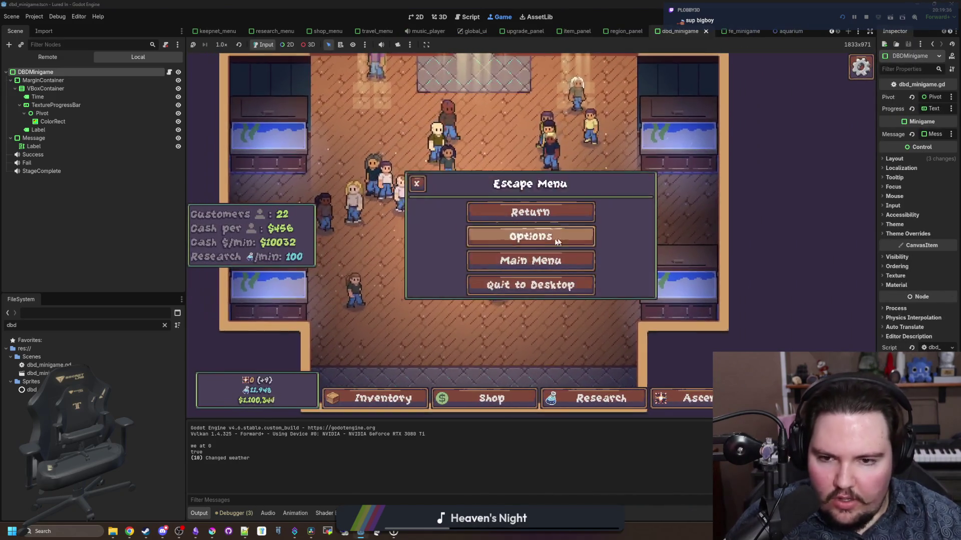
Step: In Options, put the close button on the left and enable Mute On Focus Lost, then resume
left_click(520, 235)
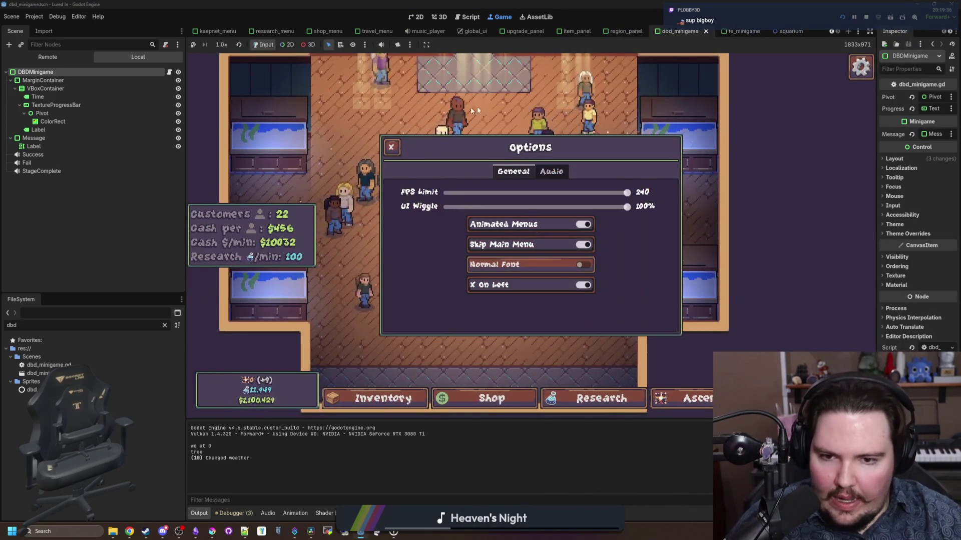
left_click(560, 289)
left_click(571, 287)
left_click(550, 285)
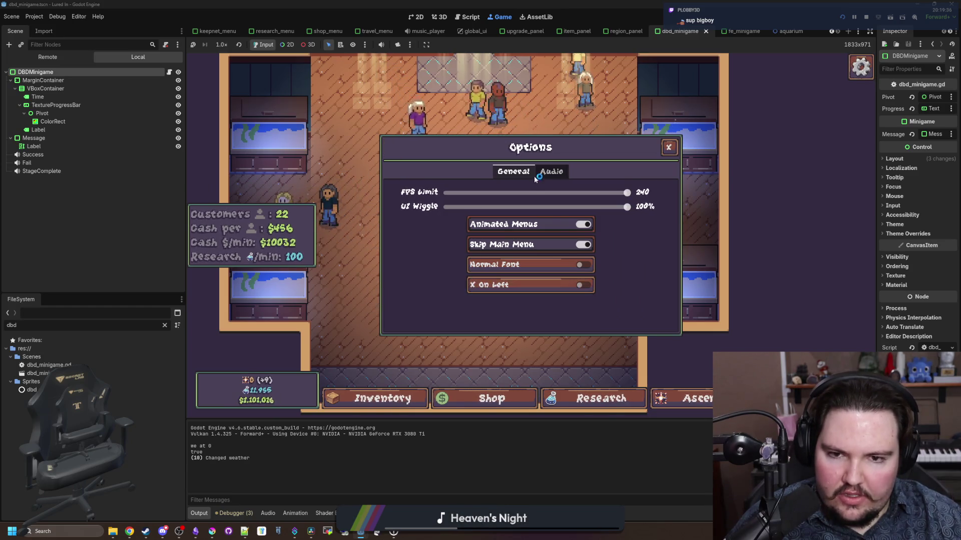
left_click(532, 284)
left_click(551, 171)
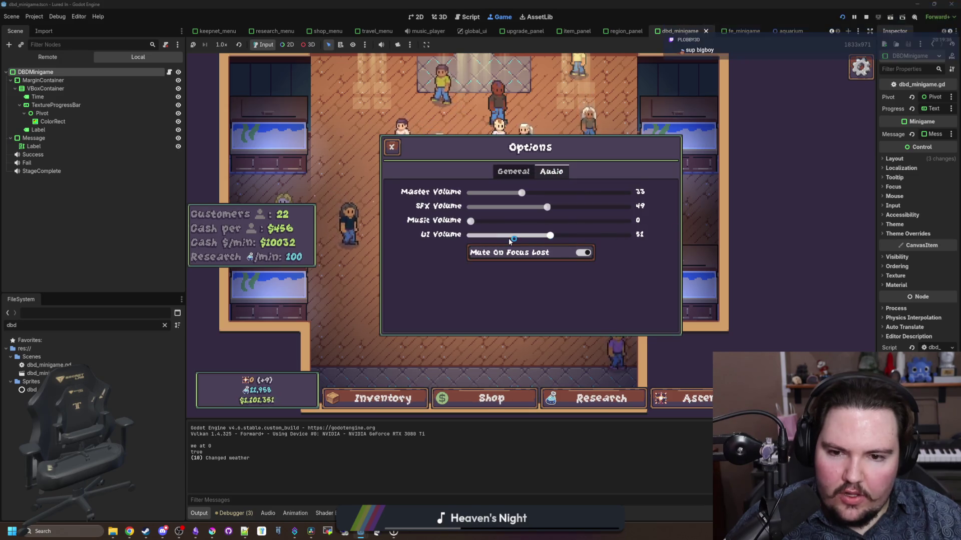
left_click(534, 256)
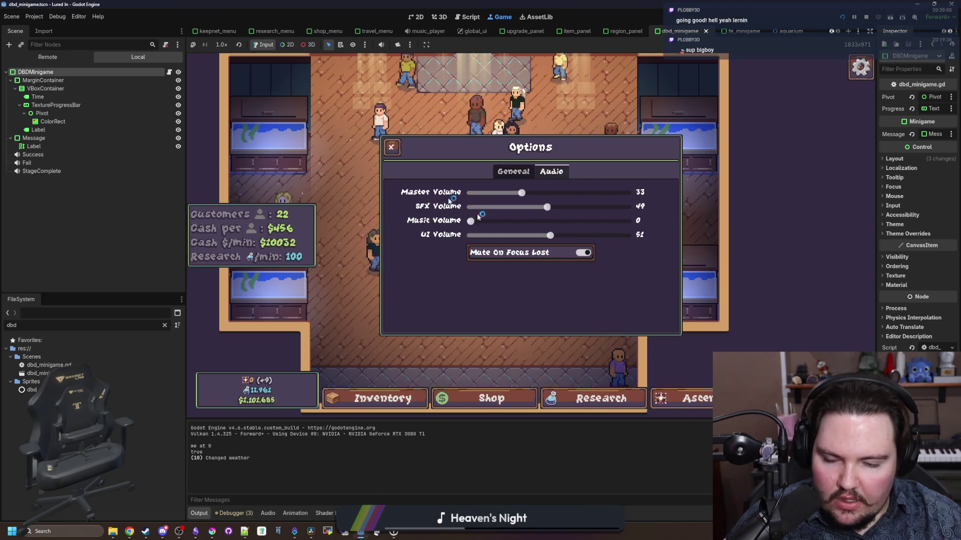
triple_click(496, 446)
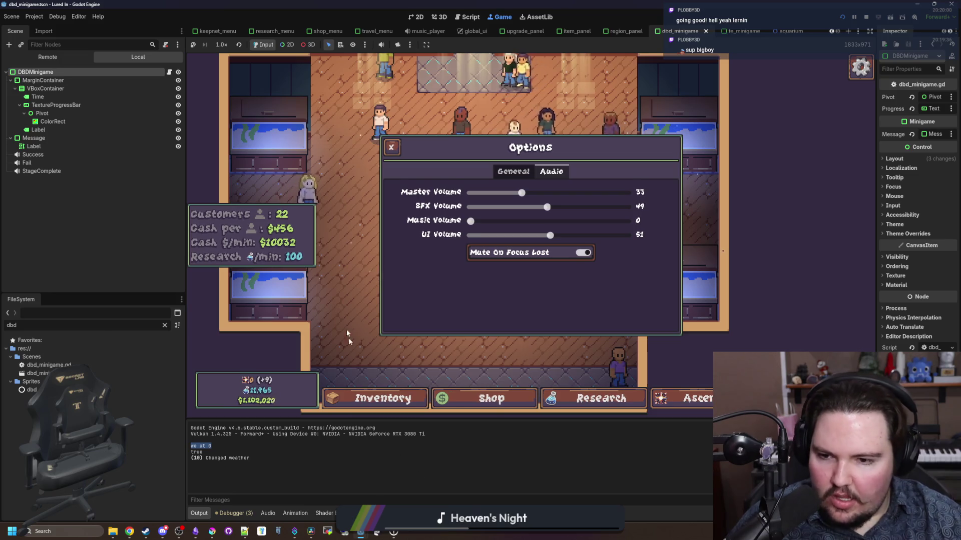
left_click(391, 147)
left_click(580, 213)
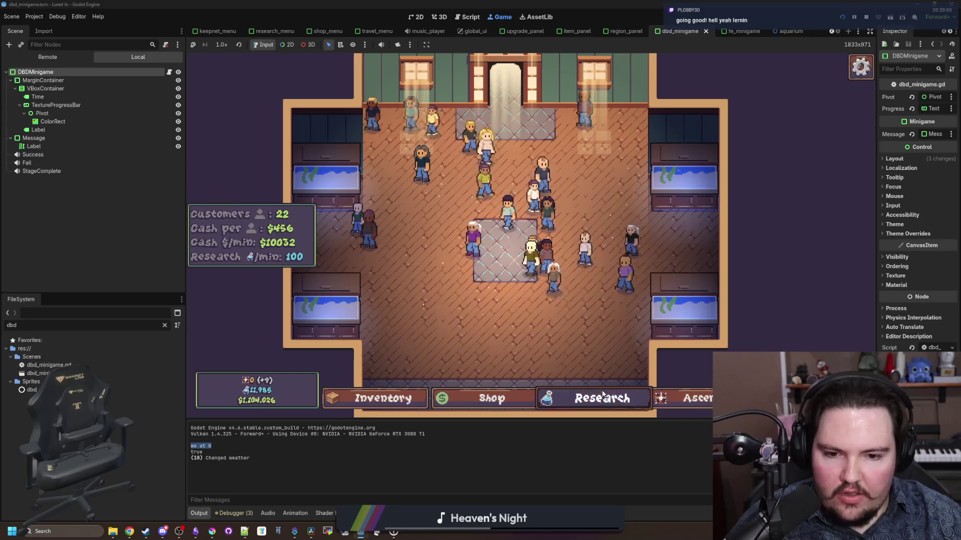
Step: Switch back and forth between the game's Research and Ascension trees, scrolling through each
key("r")
scroll(524, 273, "down", 2)
scroll(548, 278, "up", 5)
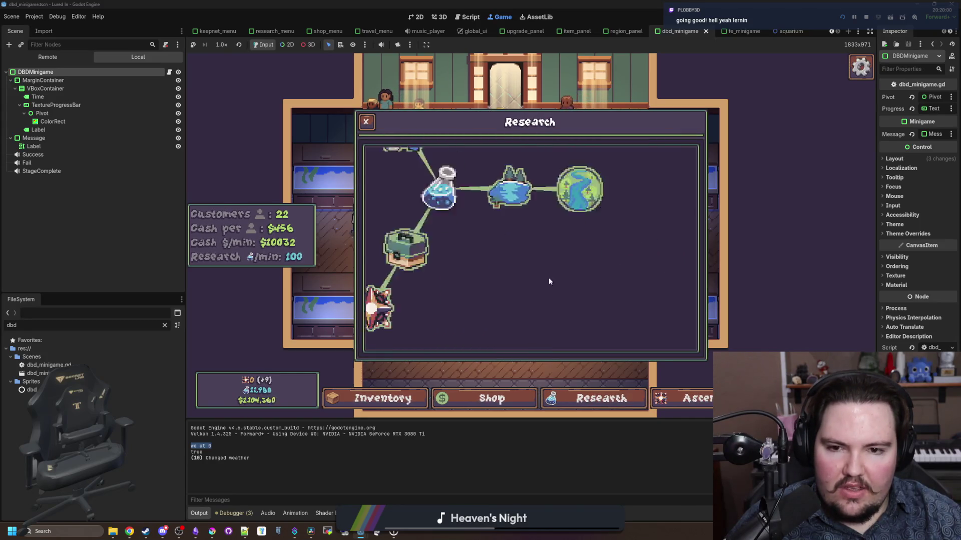
key("a")
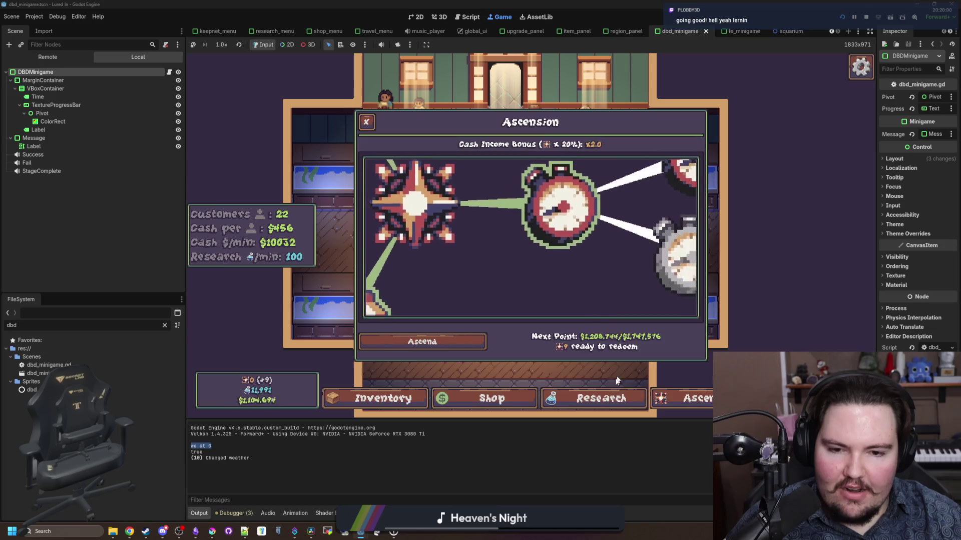
key("r")
scroll(537, 252, "down", 3)
key("a")
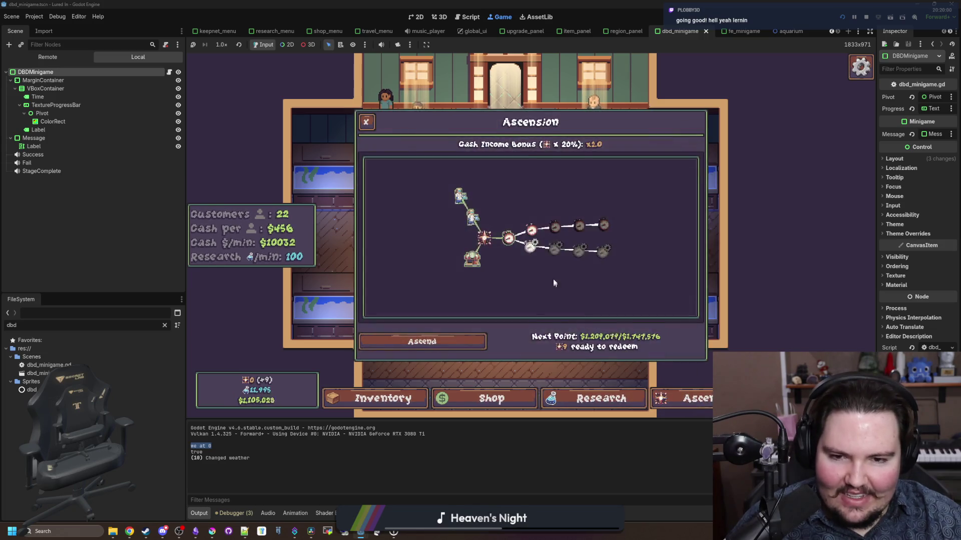
scroll(553, 278, "up", 5)
scroll(553, 276, "down", 3)
key("r")
scroll(560, 282, "down", 4)
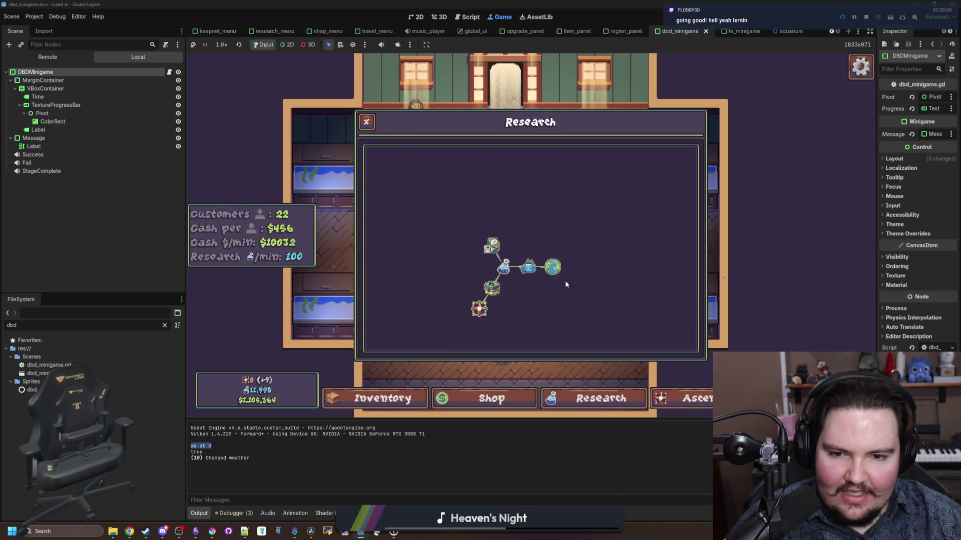
Step: Close the Research tree and filter the FileSystem by 'researc'
left_click(359, 117)
triple_click(140, 326)
type("res")
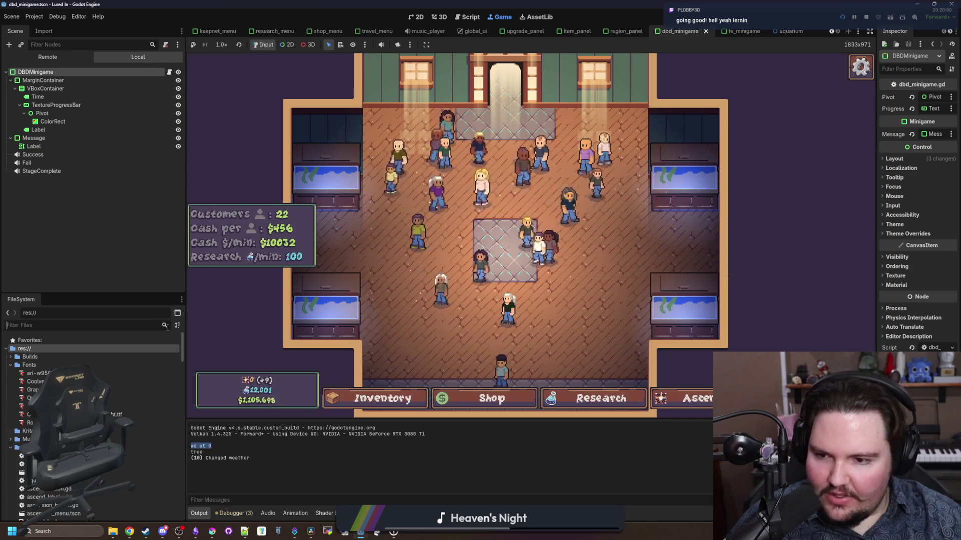
type("earc")
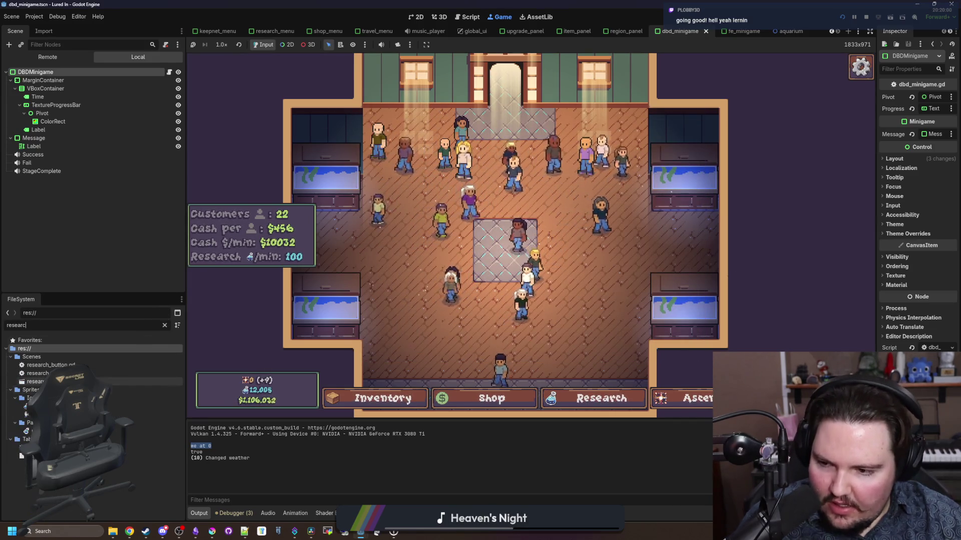
Step: Open research_menu.tscn and research_camera.gd and find the visibility check on line 13
double_click(35, 381)
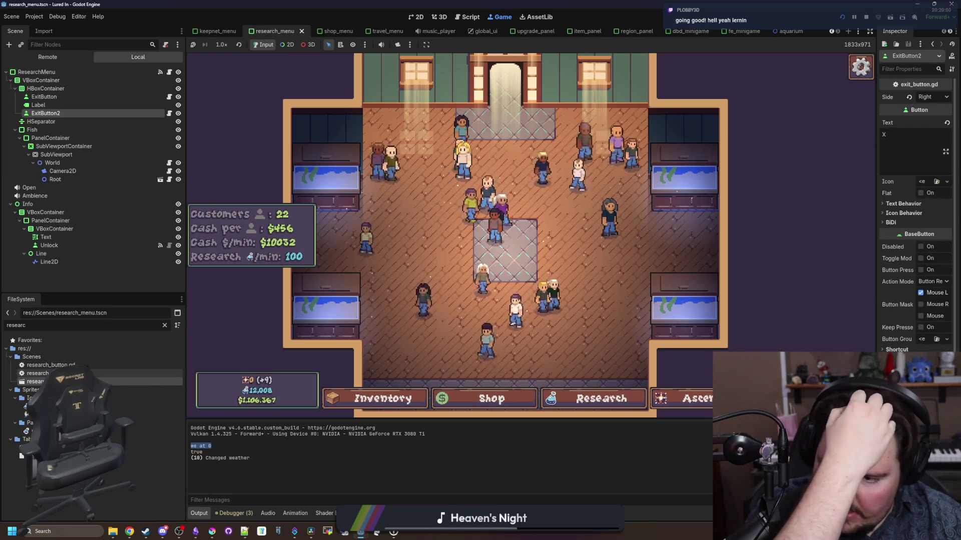
double_click(38, 373)
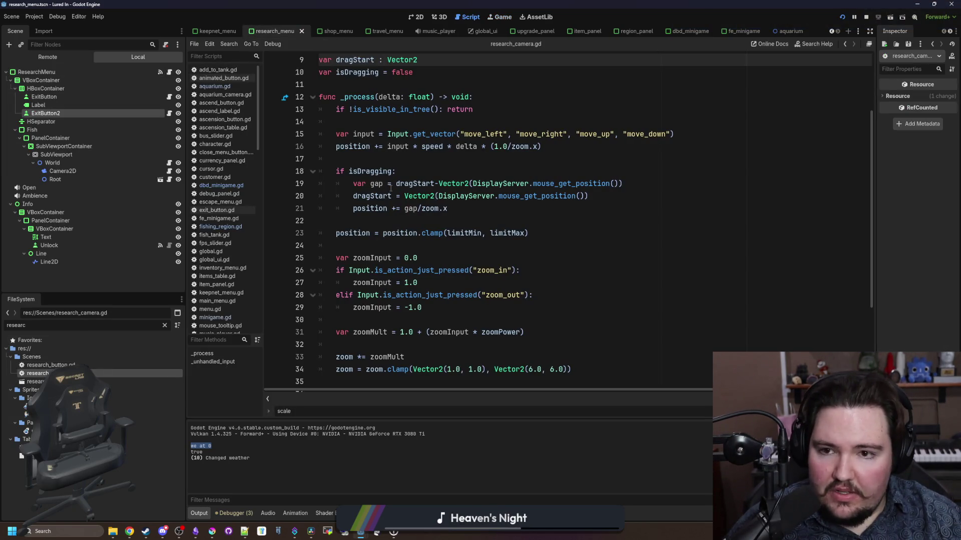
scroll(391, 189, "down", 3)
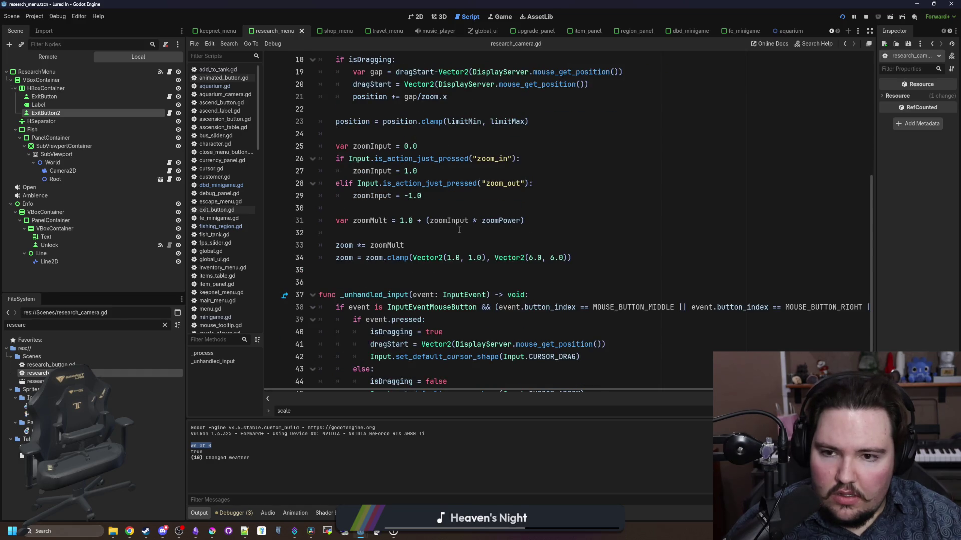
left_click(396, 207)
scroll(396, 207, "up", 5)
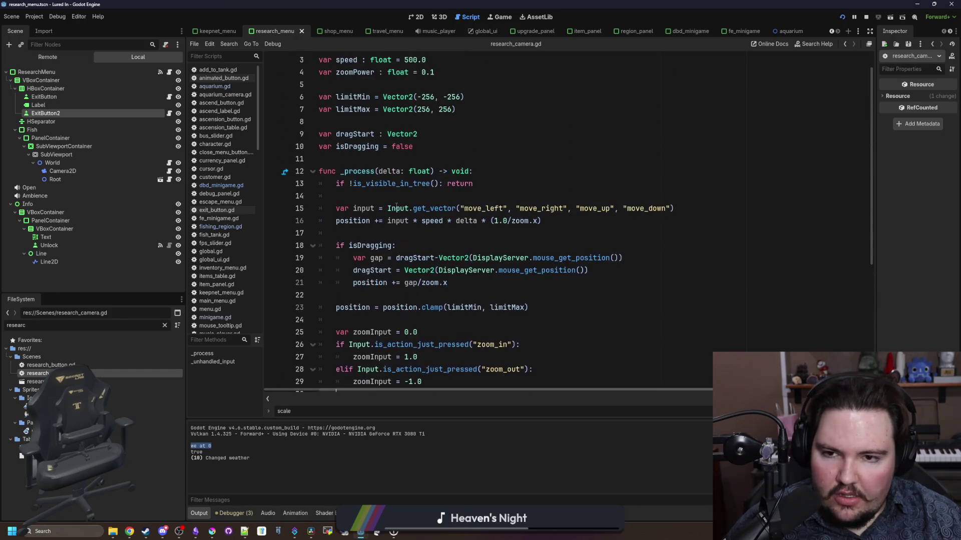
left_click(388, 195)
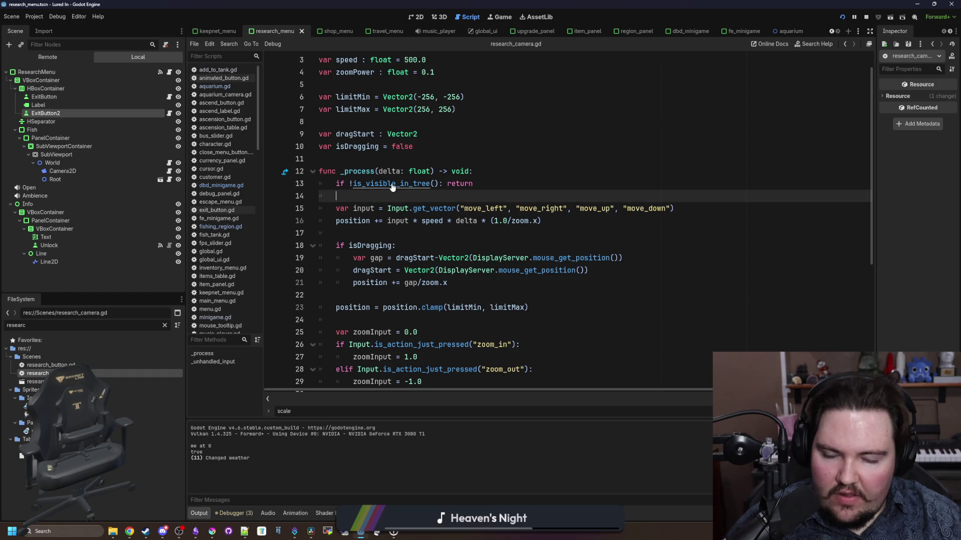
Step: Change line 13 to 'if !owner.is_visible_in_tree(): return', save, and relaunch the game with F5
left_click(352, 185)
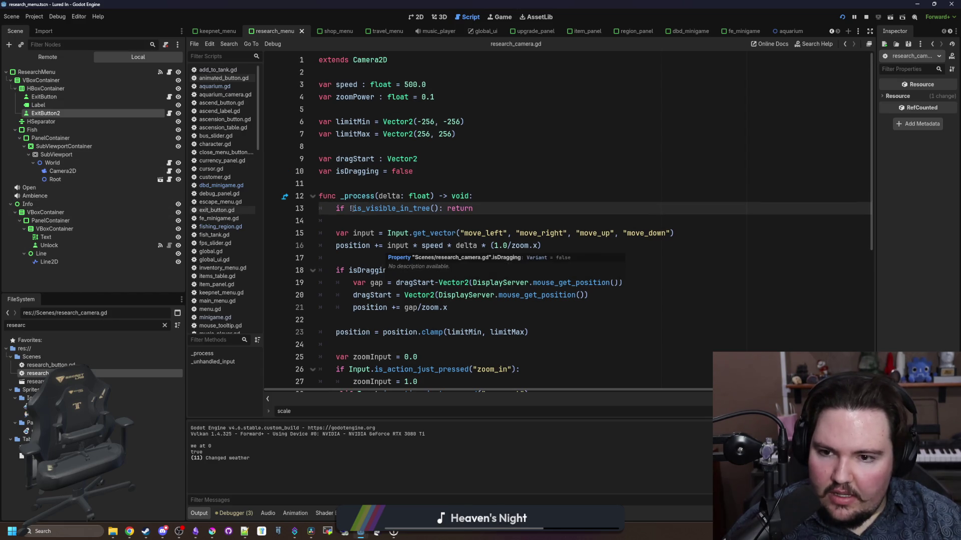
left_click_drag(438, 208, 380, 208)
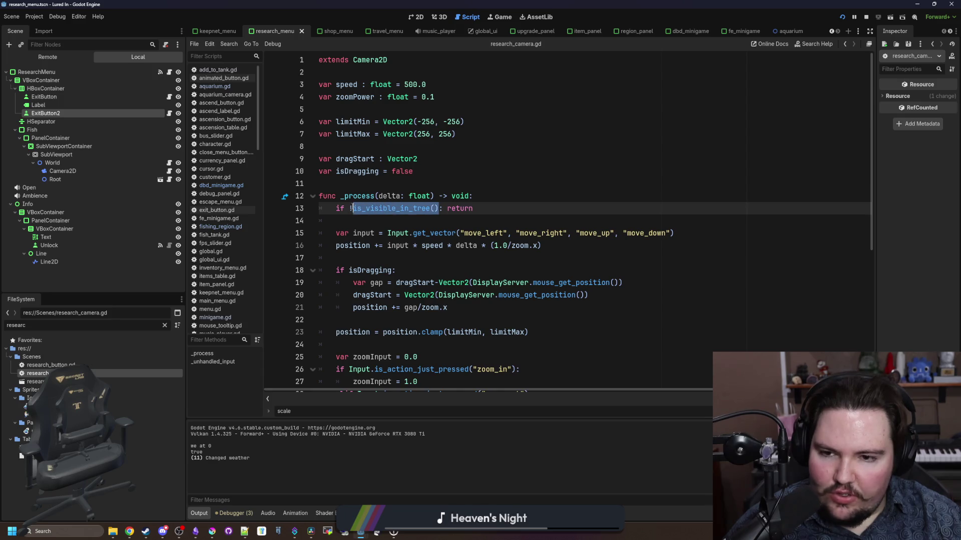
left_click(362, 220)
left_click(353, 209)
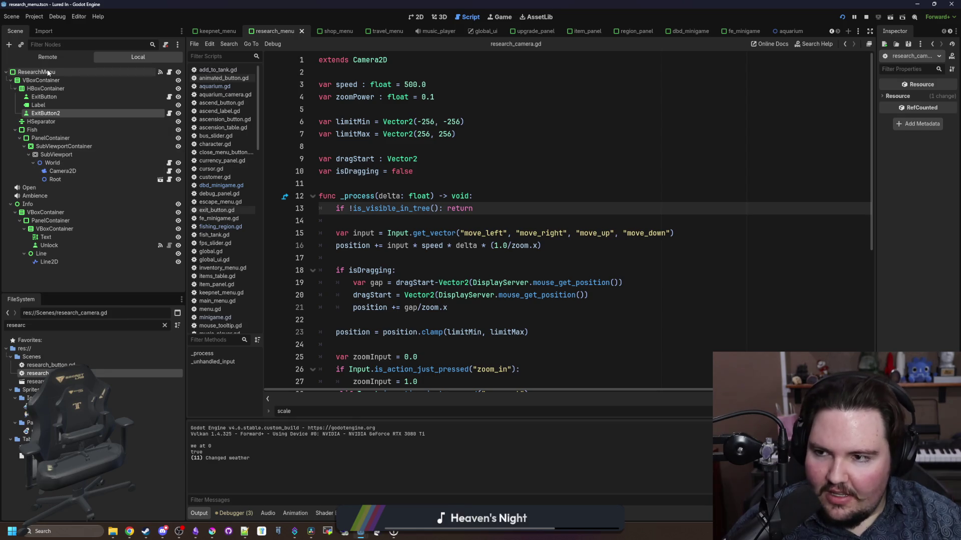
left_click(100, 72)
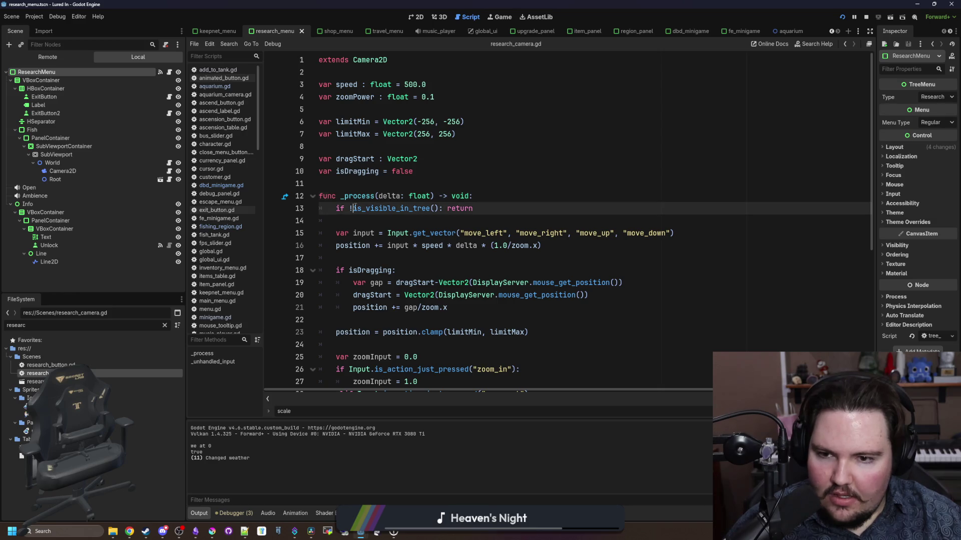
type("owner.")
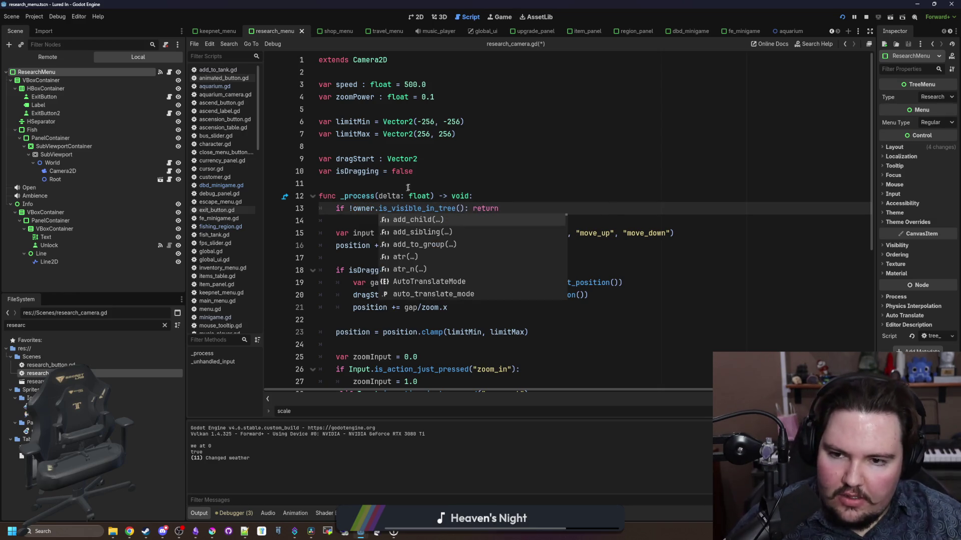
left_click(379, 183)
key("ctrl+s")
key("F5")
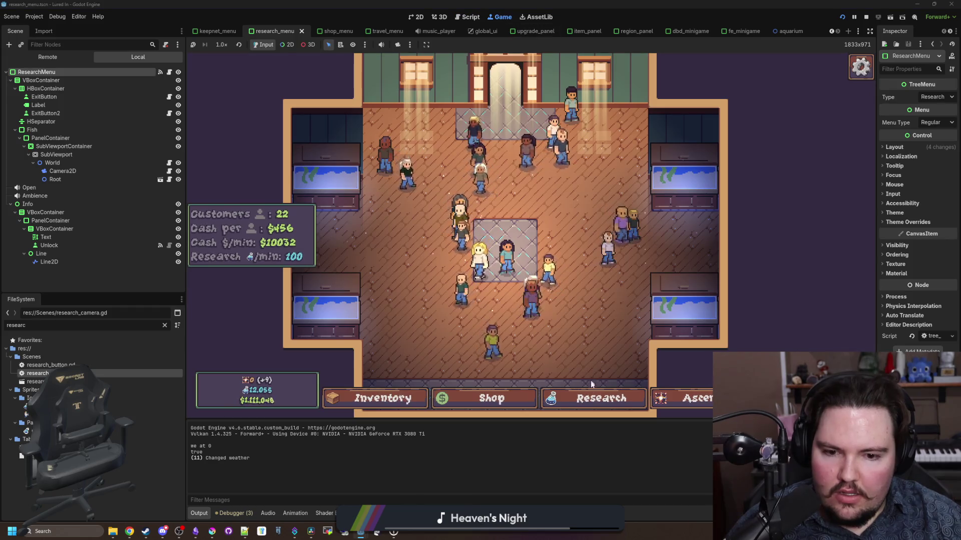
Step: Flip between the Research and Ascension trees several times, close with Escape, and switch to the notes
left_click(594, 398)
key("a")
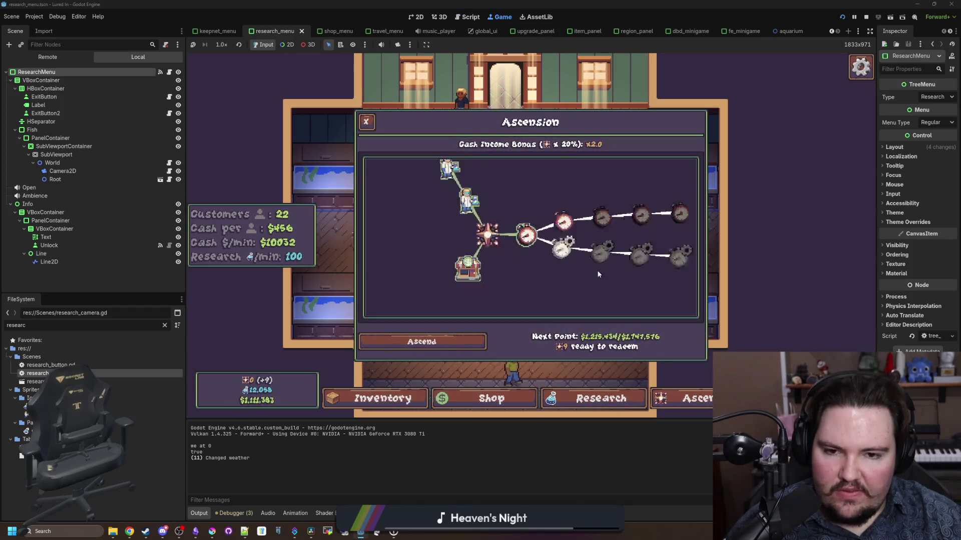
key("r")
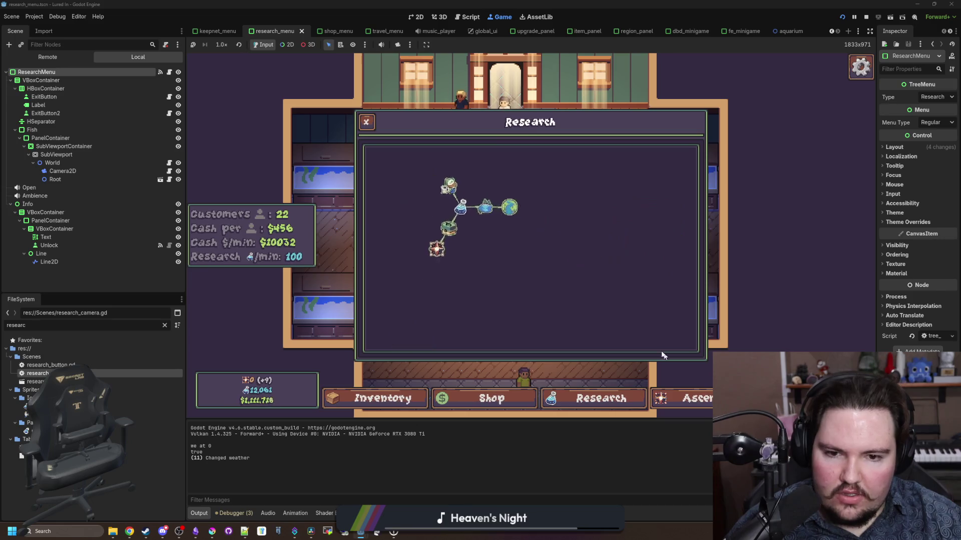
key("a")
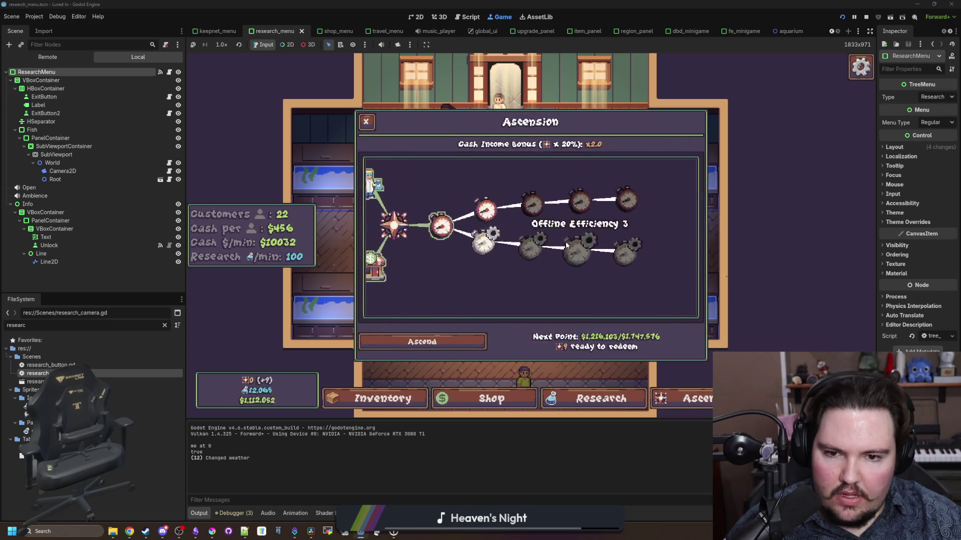
left_click(597, 391)
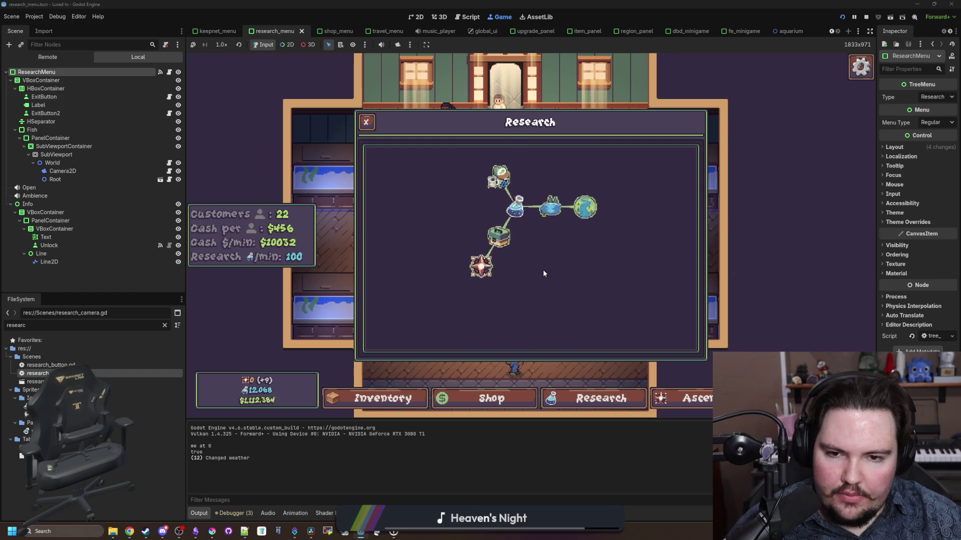
key("a")
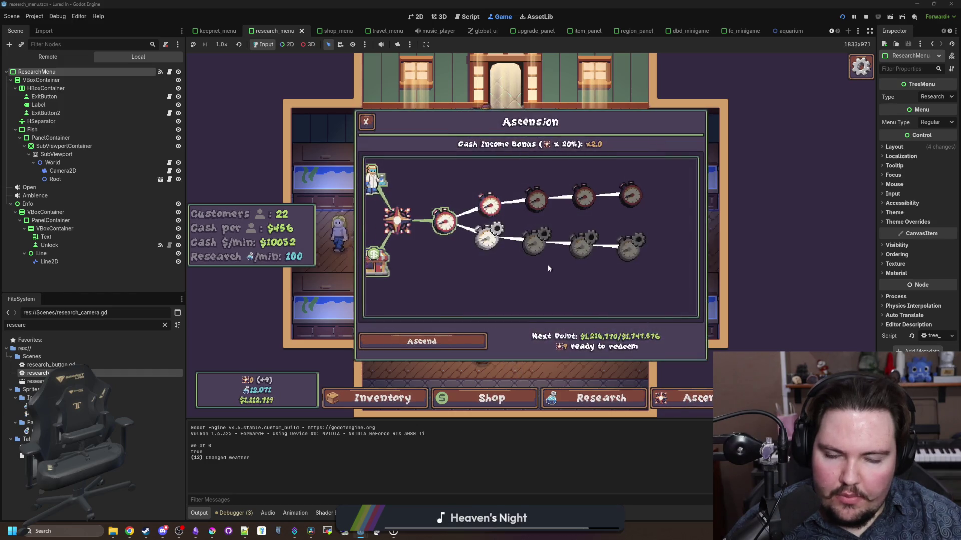
key("r")
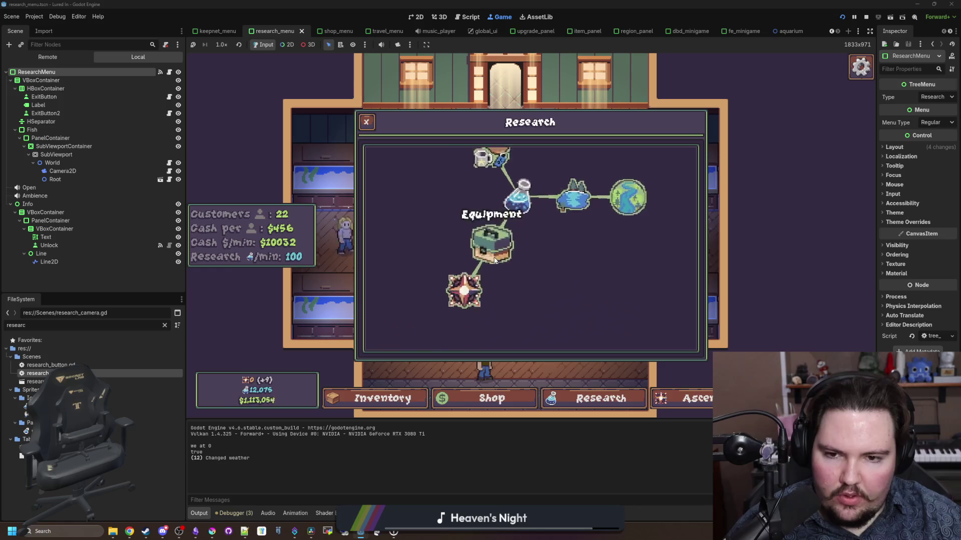
key("a")
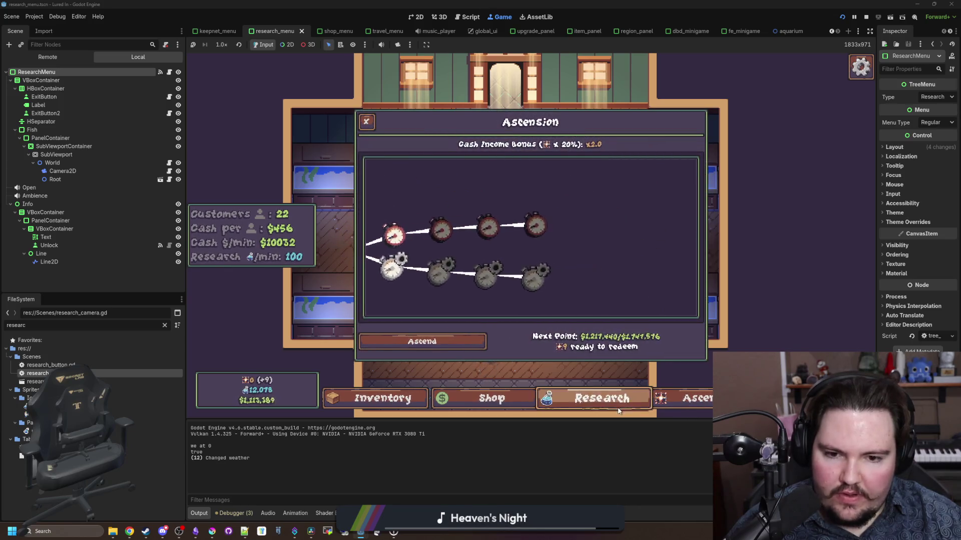
key("r")
key("a")
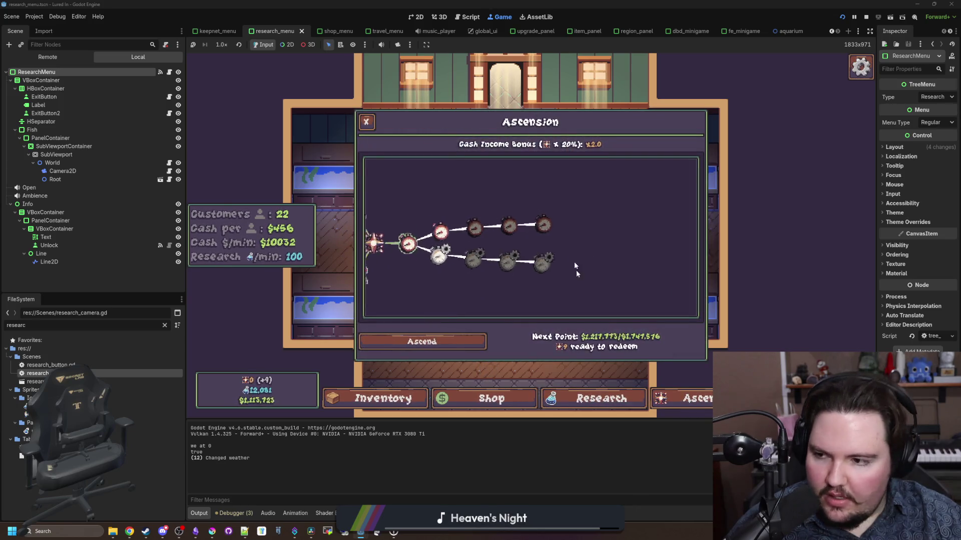
key("Escape")
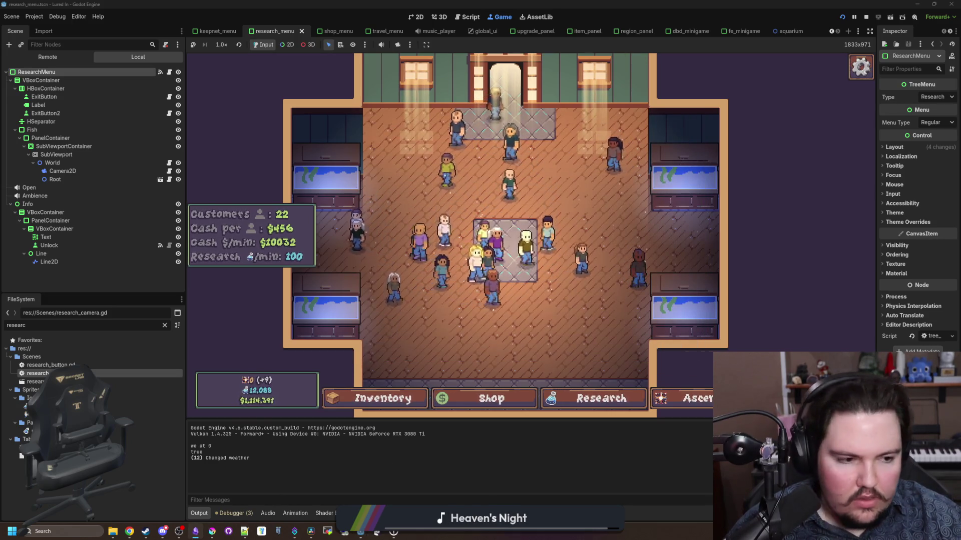
key("alt+Tab")
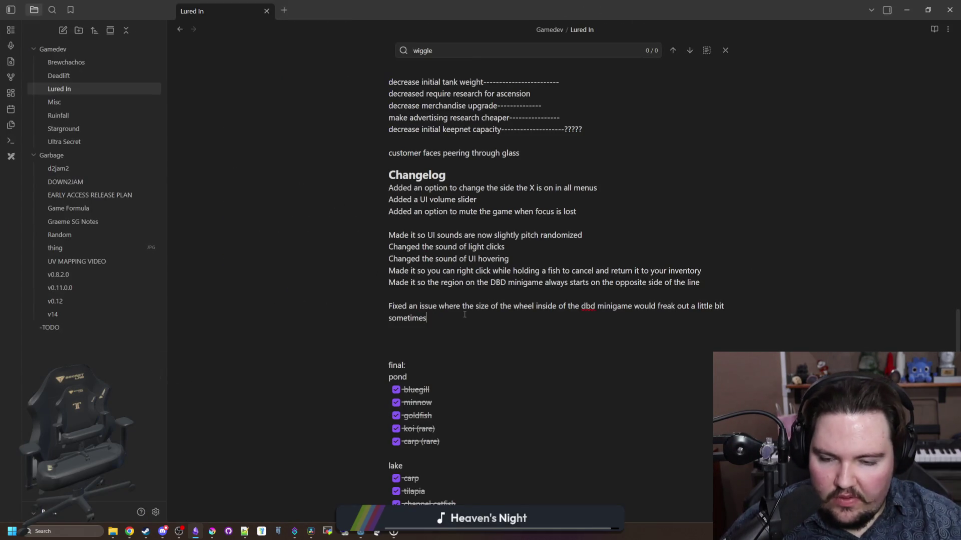
Step: Add a line after the last changelog fix about the research and ascension cameras, then un-maximize the notes window
key("Return")
type("Fixed an issue where t")
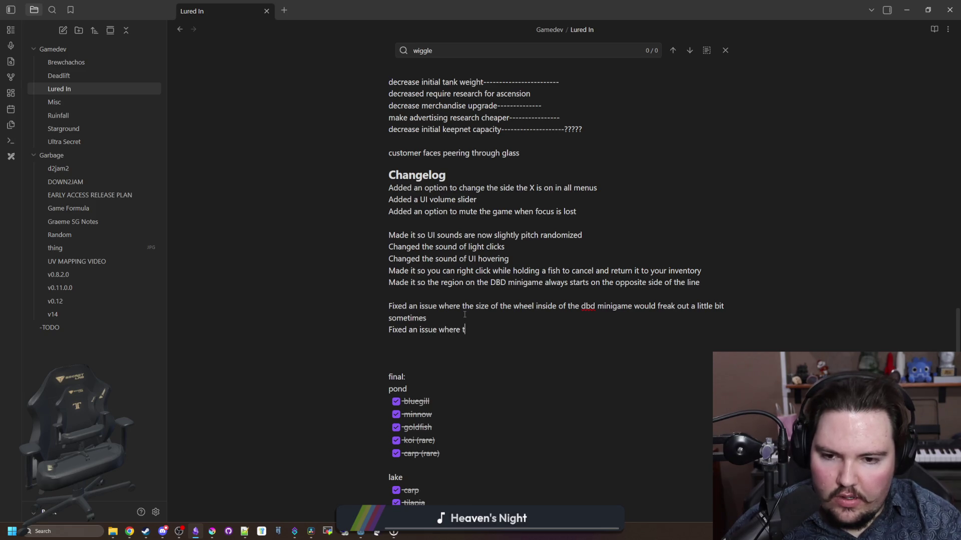
type("he research and ascension cameras were linked together")
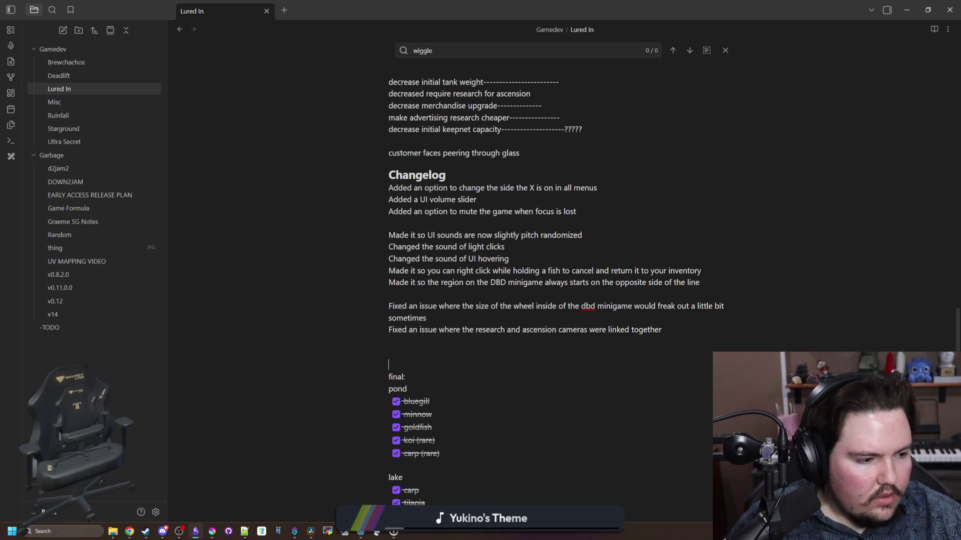
left_click_drag(676, 4, 551, 263)
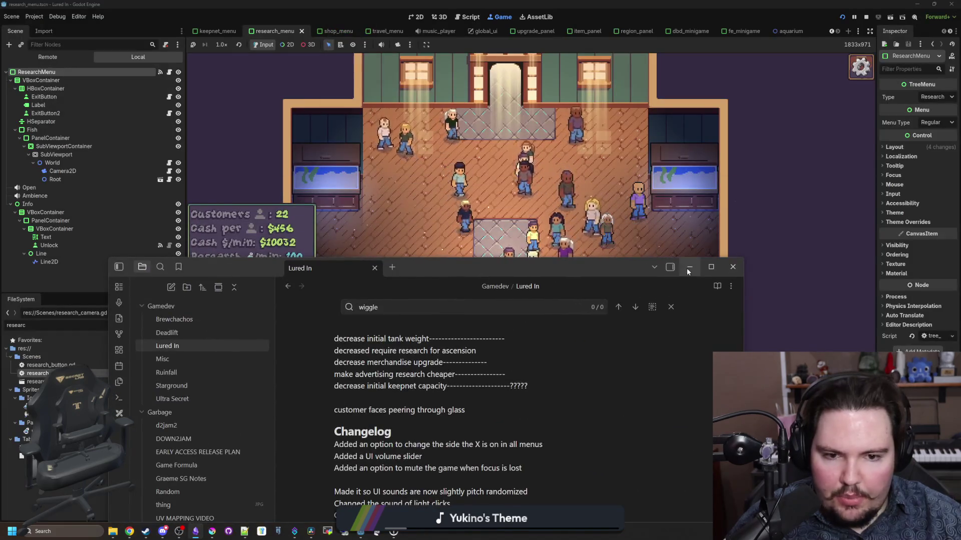
Step: Back in Godot, filter FileSystem for 'tank' and open tank_menu.gd
left_click(175, 365)
left_click(165, 325)
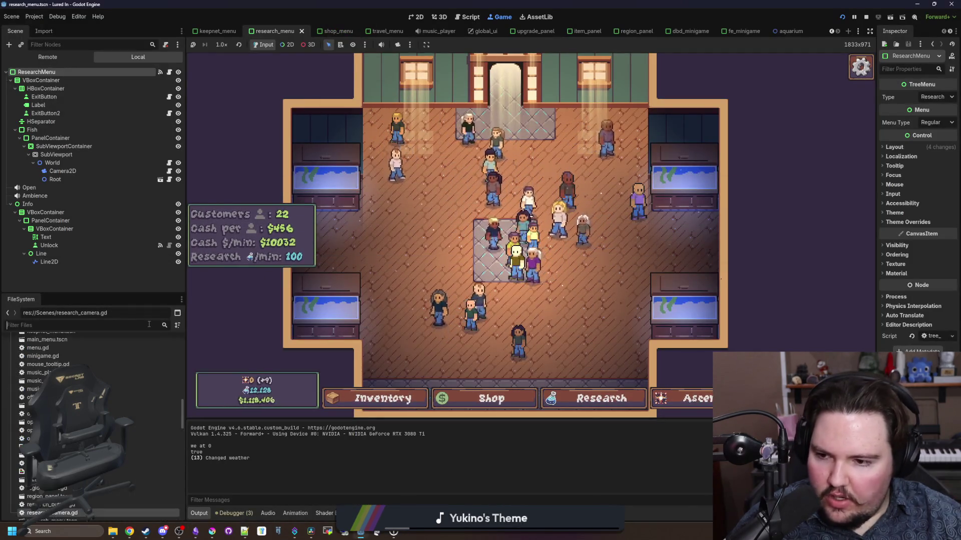
type("tank")
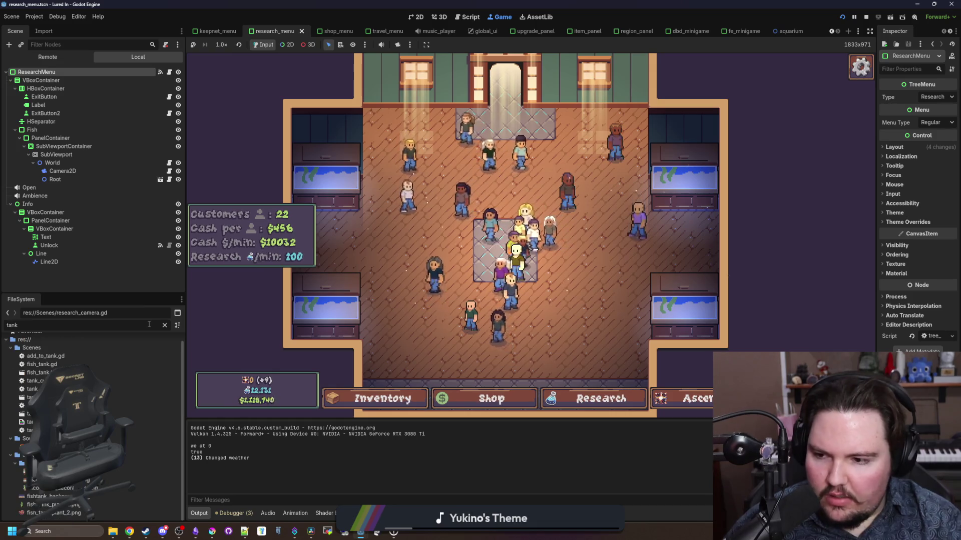
double_click(50, 405)
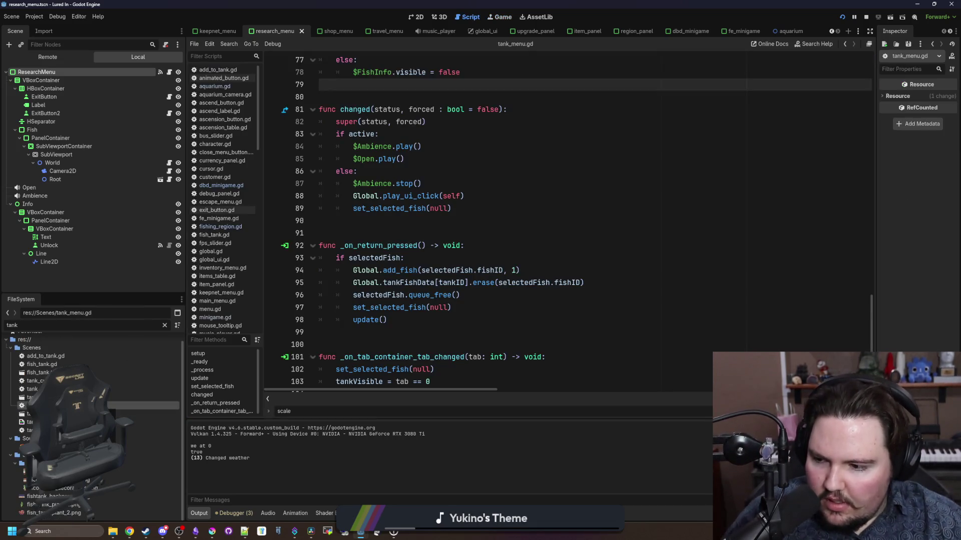
Step: Follow the fish info text line in set_selected_fish to calculate_fish_income in global.gd
scroll(460, 313, "up", 7)
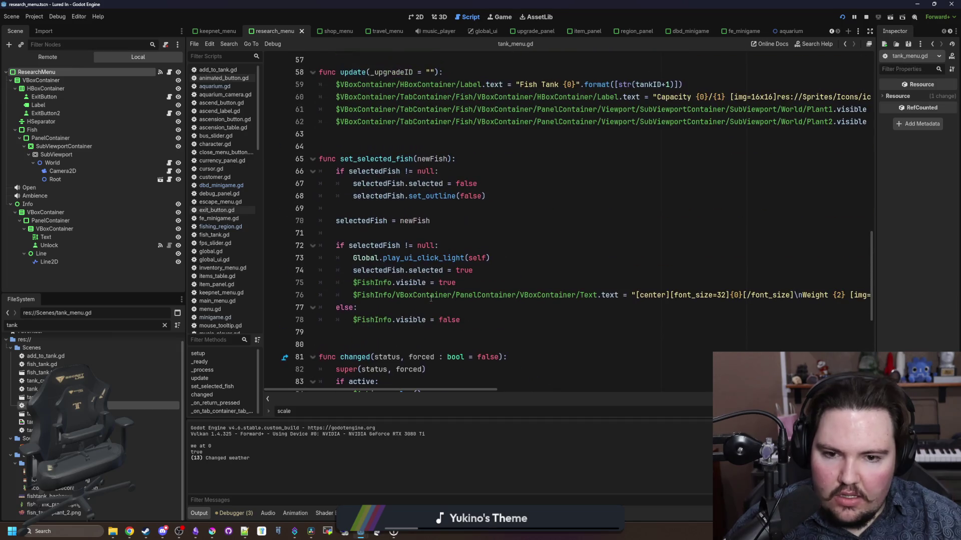
left_click(551, 283)
mouse_move(454, 389)
left_mouse_down()
mouse_move(777, 389)
mouse_move(764, 389)
left_mouse_up()
left_click(670, 317)
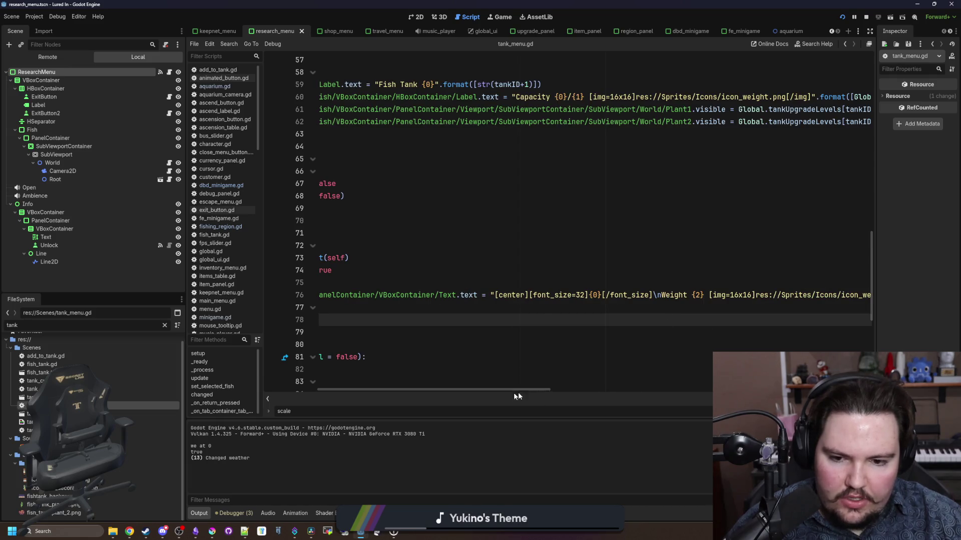
left_click_drag(510, 389, 673, 389)
left_click(614, 295, "ctrl")
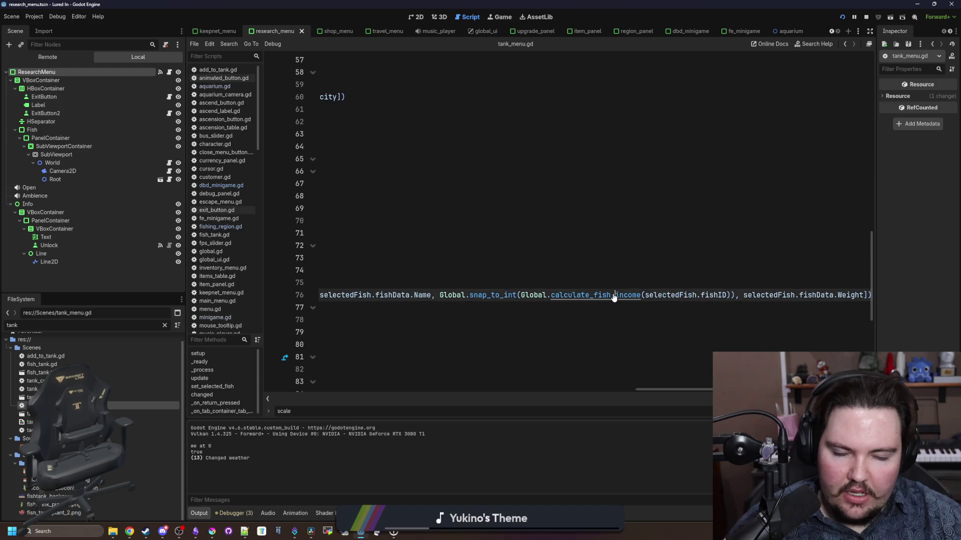
left_click(448, 199)
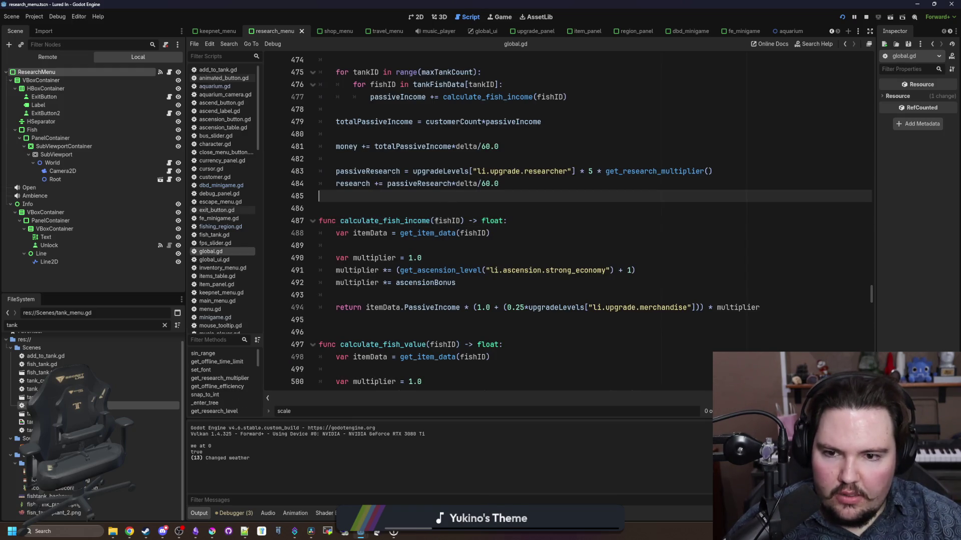
left_click(433, 220)
left_click_drag(507, 220, 318, 221)
key("ctrl+c")
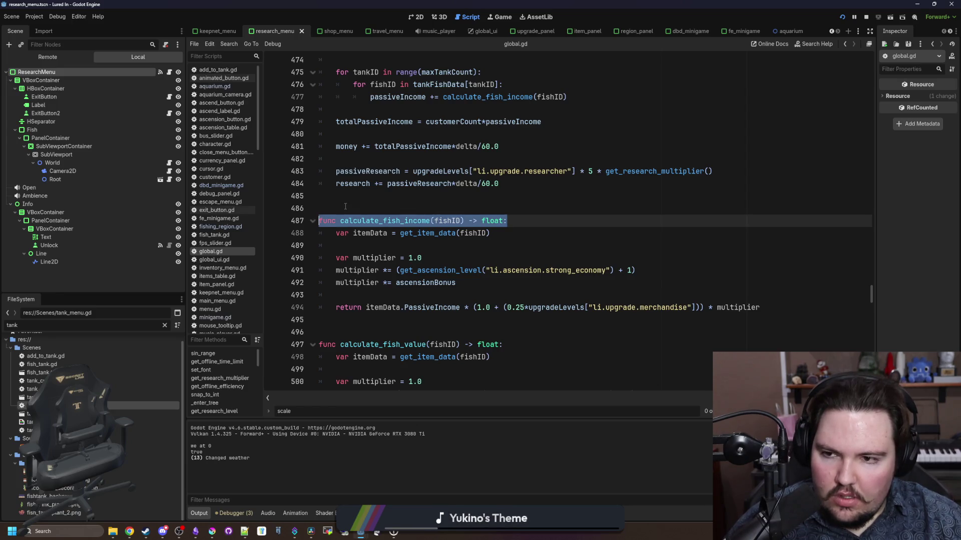
left_click(345, 207)
left_click(164, 325)
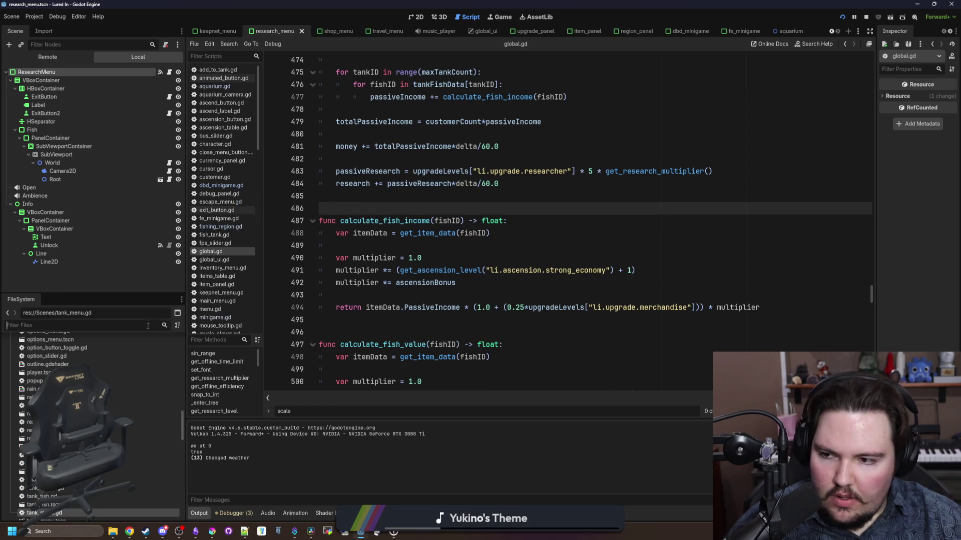
type("item")
double_click(44, 366)
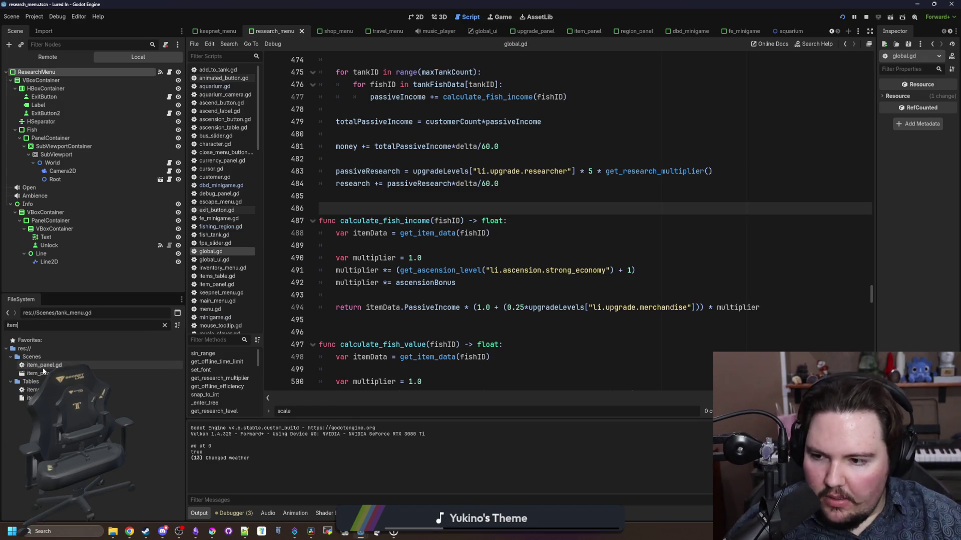
scroll(475, 318, "down", 1)
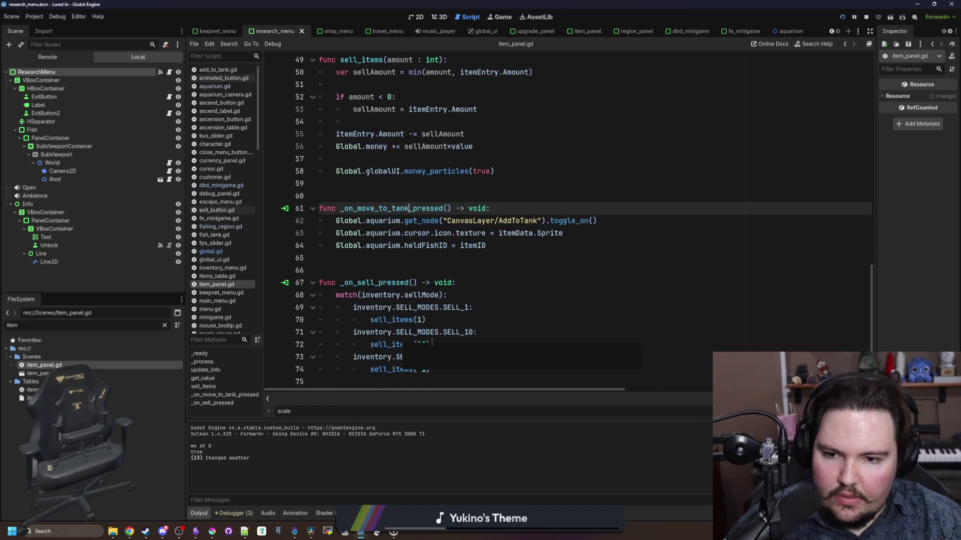
scroll(478, 330, "up", 10)
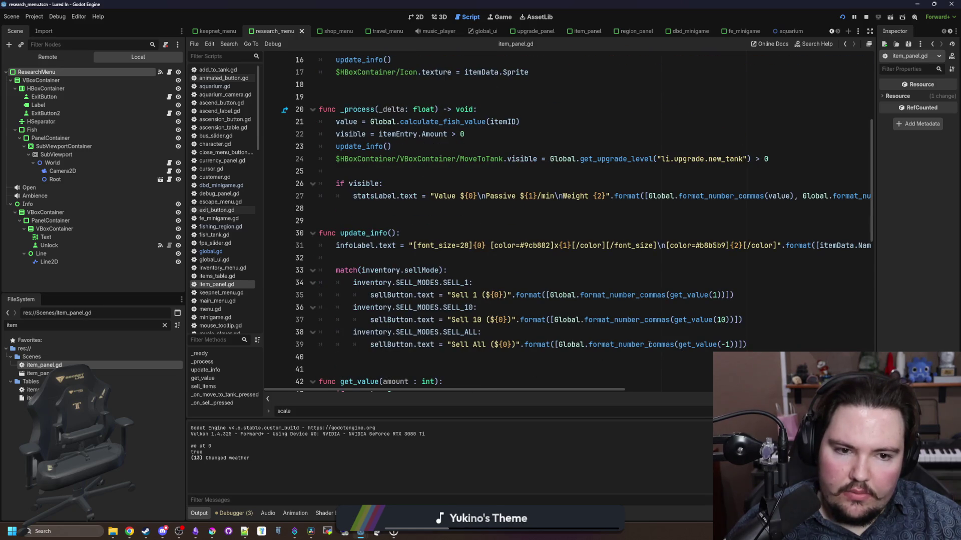
key("ctrl+v")
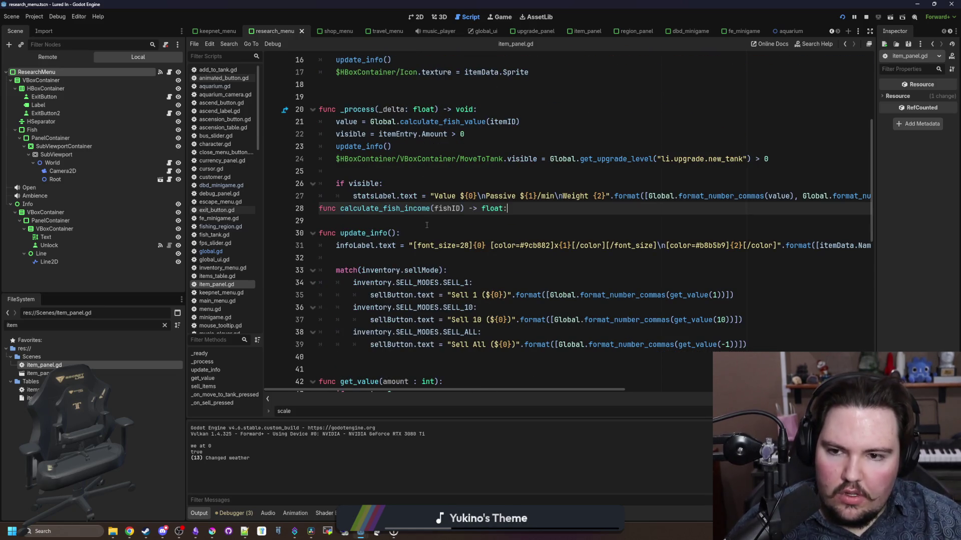
left_click(220, 252)
left_click(220, 227)
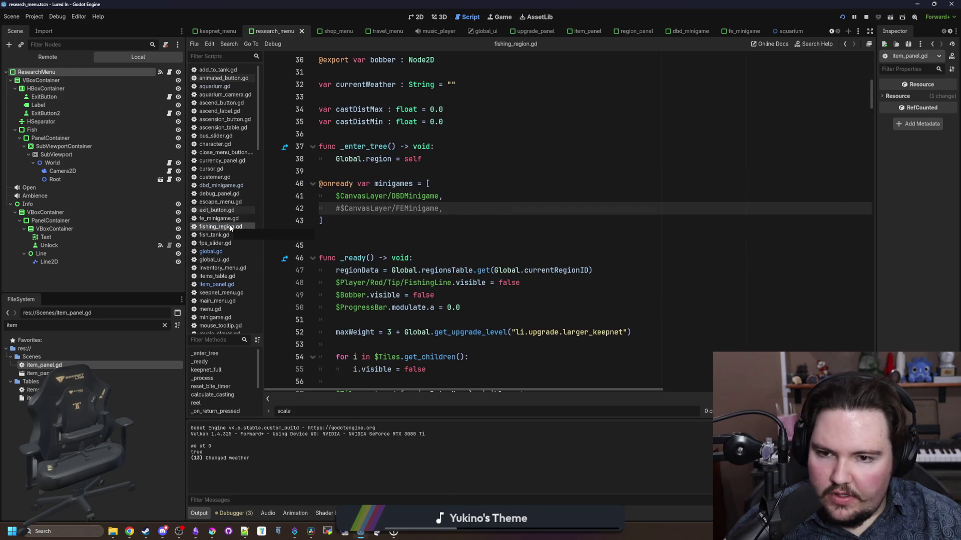
left_click(223, 254)
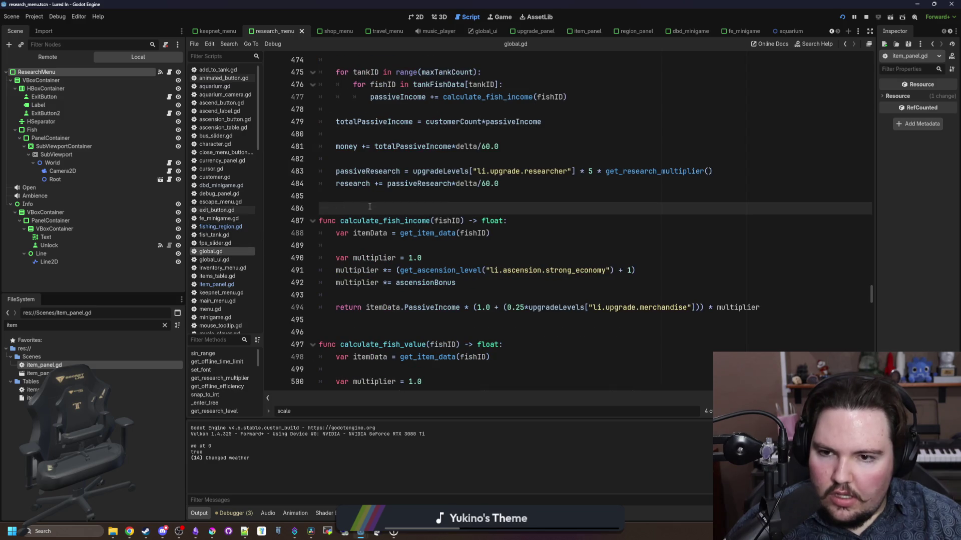
key("ctrl+s")
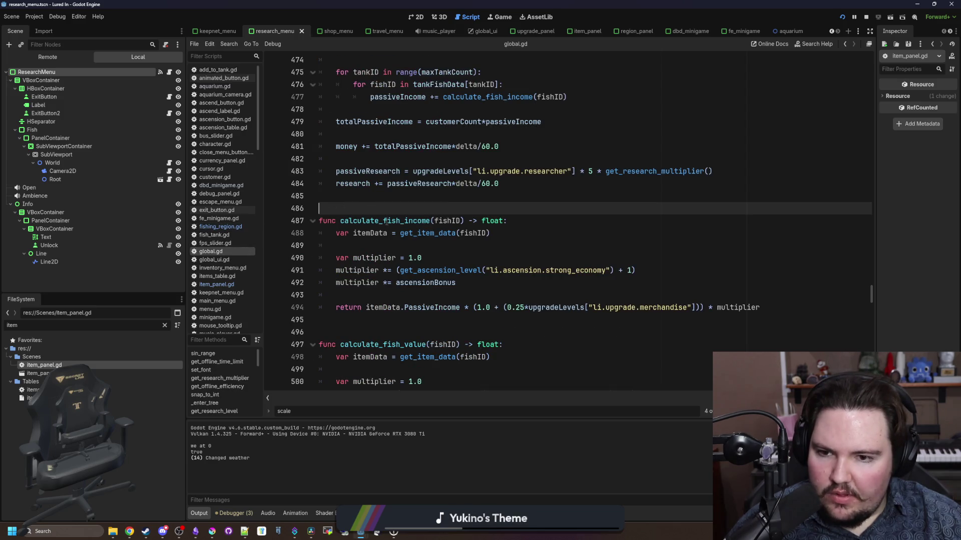
key("ctrl+f")
type("commas")
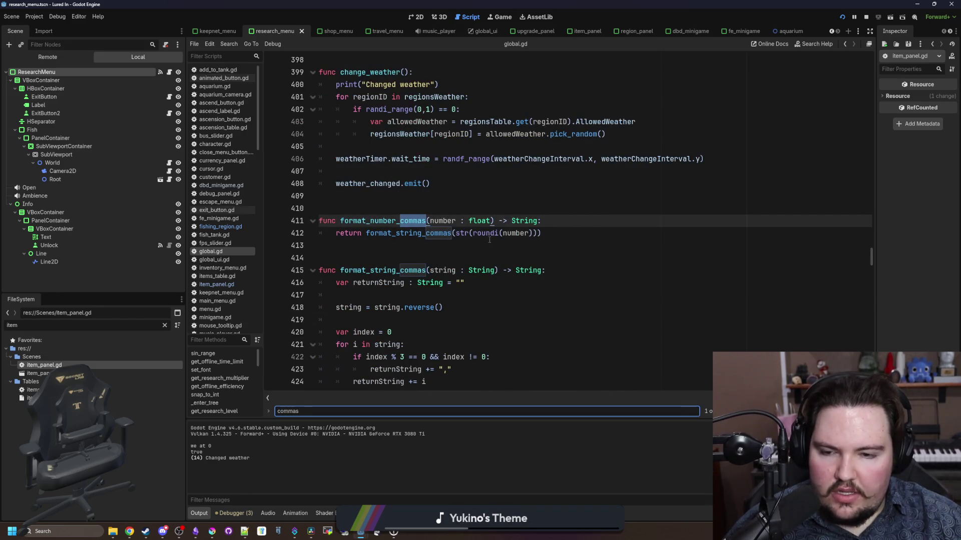
scroll(489, 241, "down", 1)
scroll(434, 245, "down", 2)
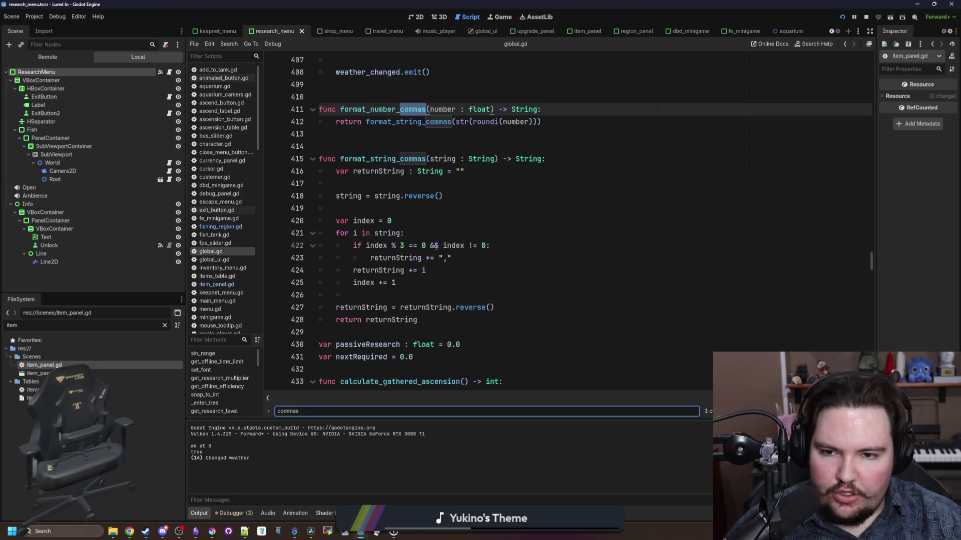
left_click(470, 216)
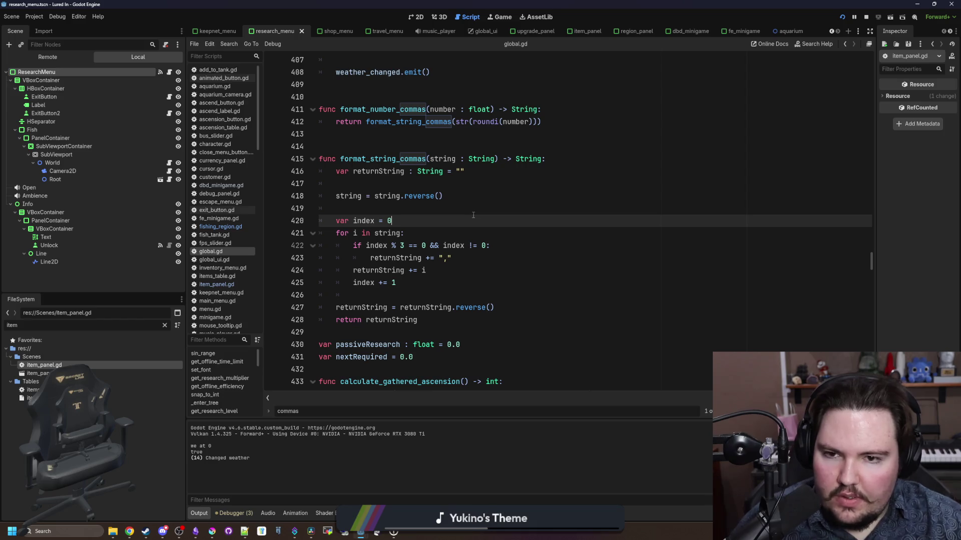
scroll(473, 215, "up", 6)
left_click(541, 258)
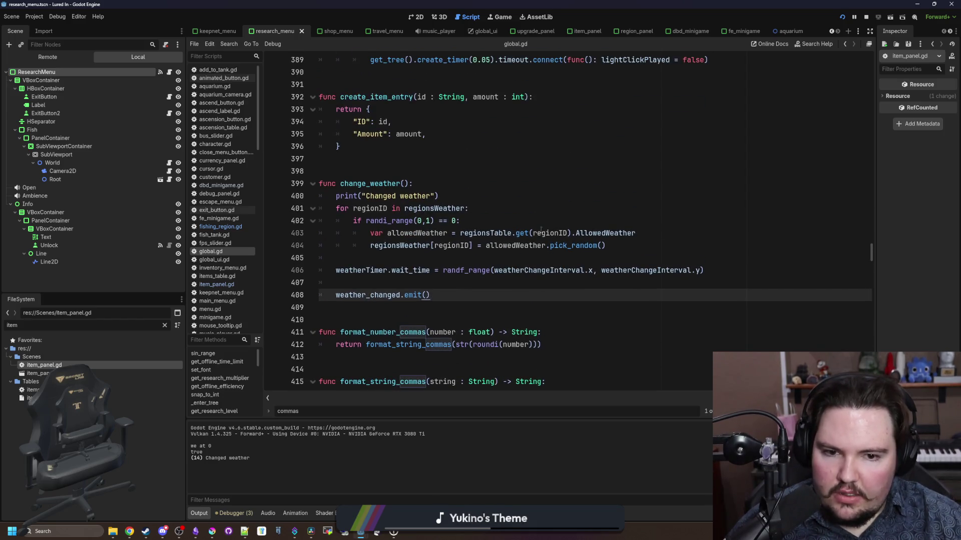
left_click(538, 208)
scroll(500, 225, "up", 3)
left_click(436, 270)
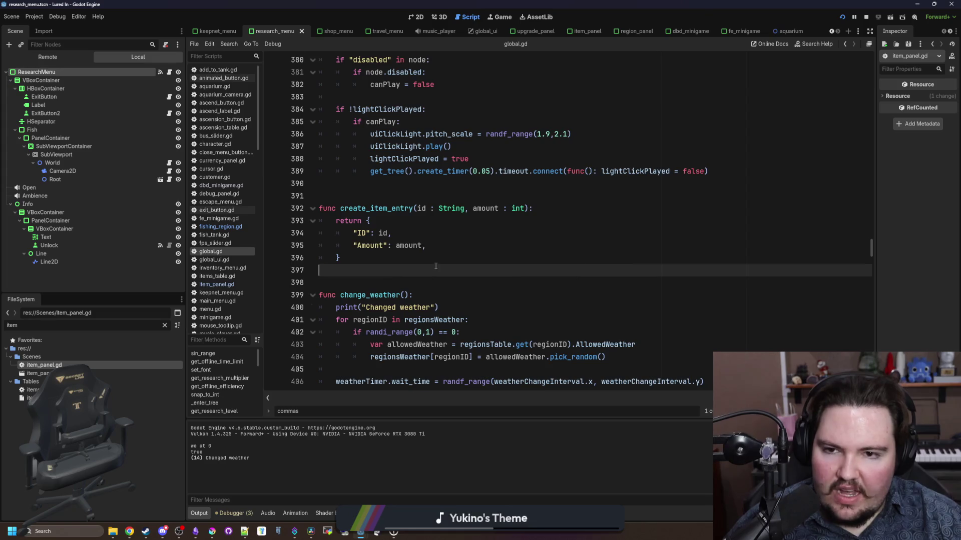
scroll(436, 266, "up", 2)
left_click(430, 171)
scroll(429, 218, "up", 2)
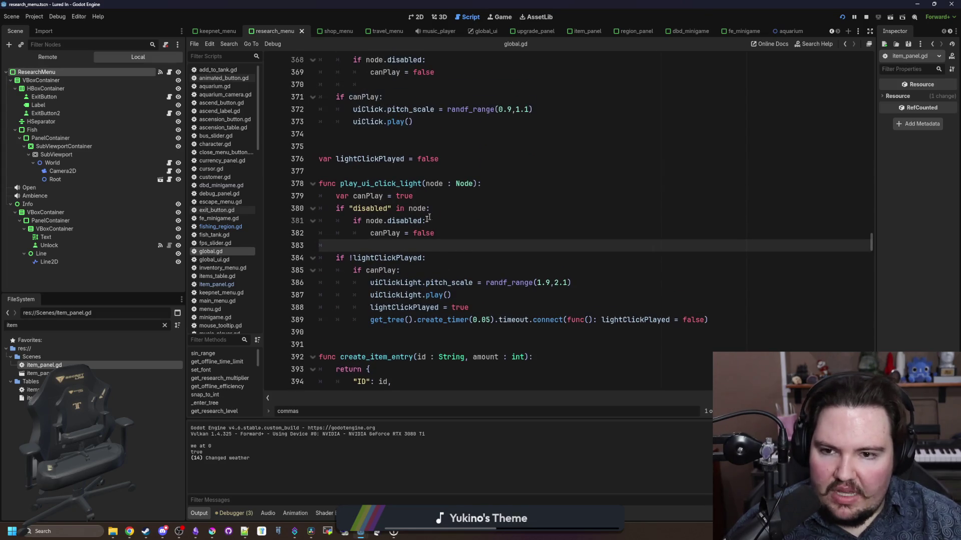
key("Up")
key("Up")
key("Up")
scroll(398, 239, "up", 2)
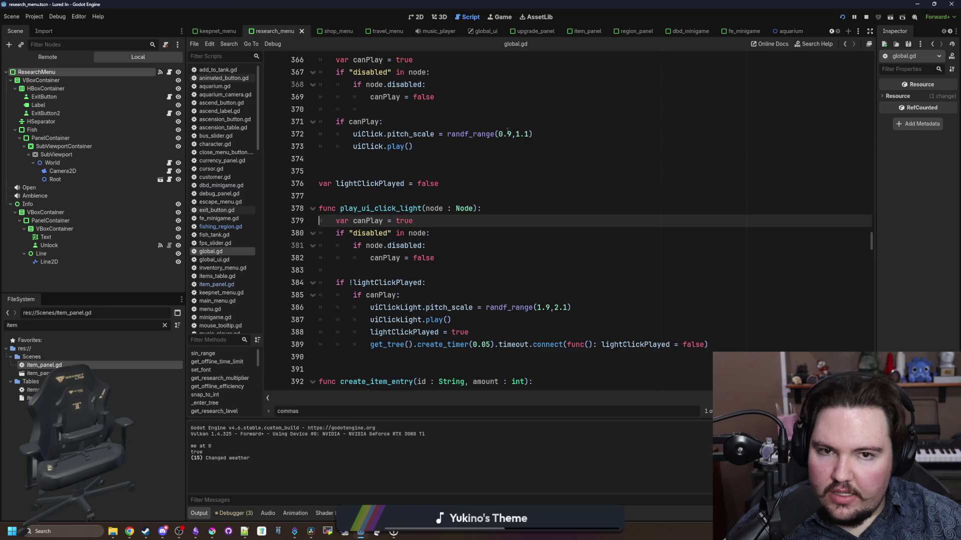
Step: Filter files for 'tank', open fish_tank.tscn, tank_menu.gd and tank_menu.tscn, and select the fish info Text node
double_click(154, 325)
type("ta")
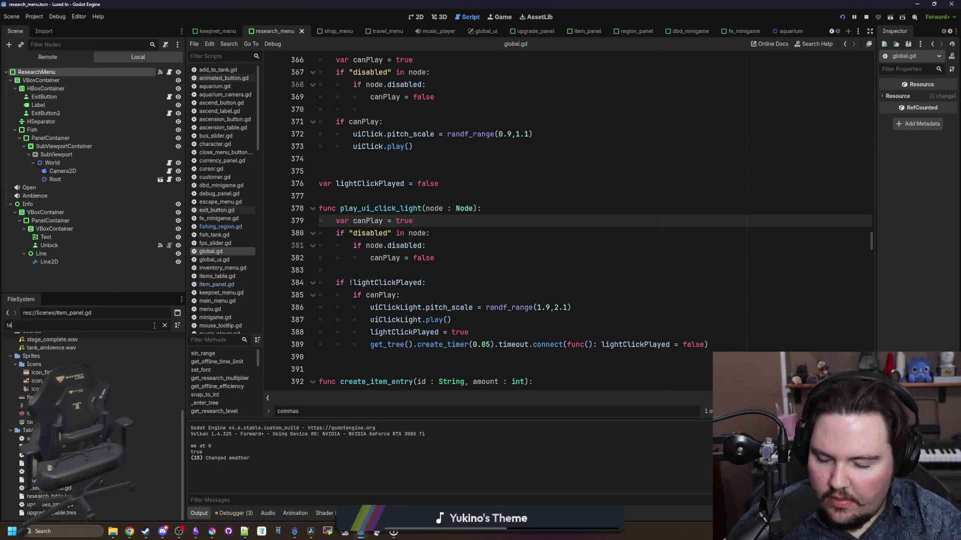
type("nk")
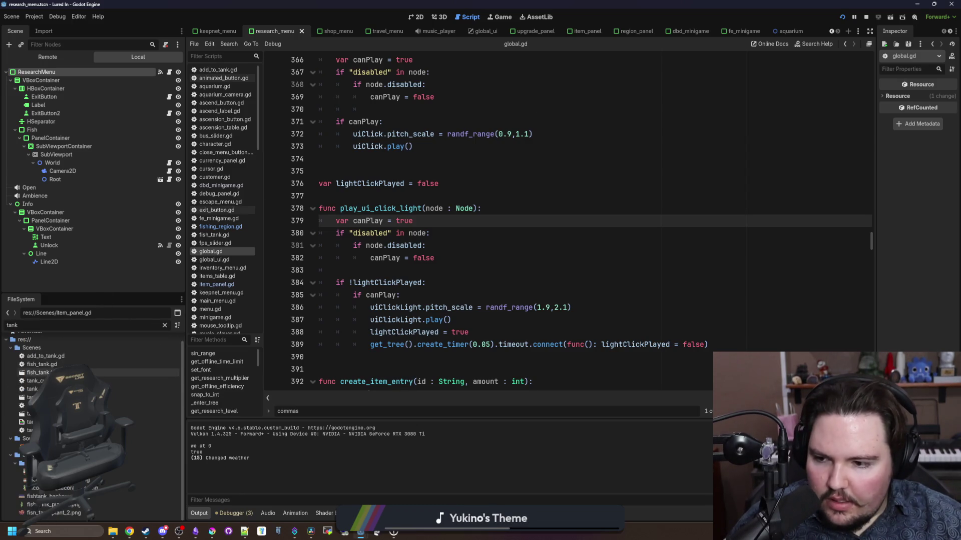
double_click(40, 373)
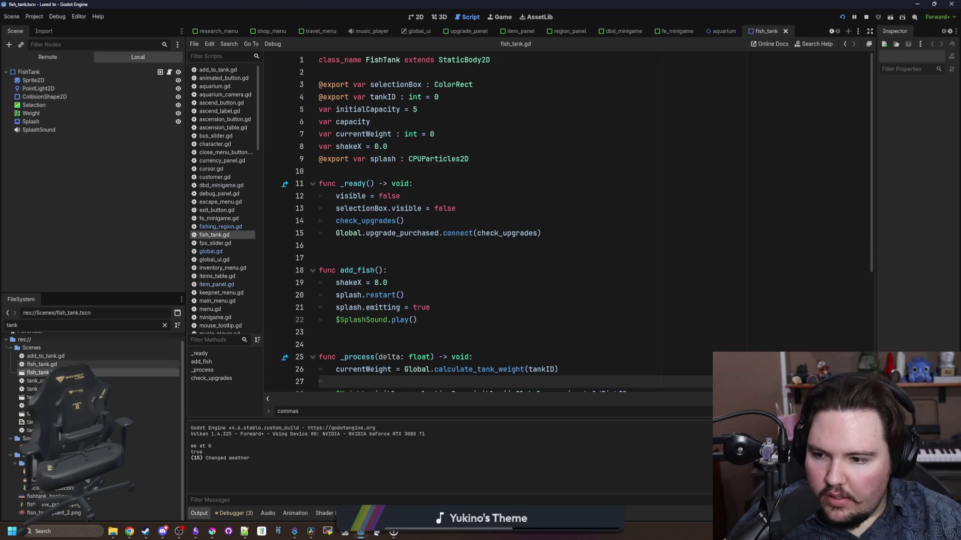
double_click(135, 405)
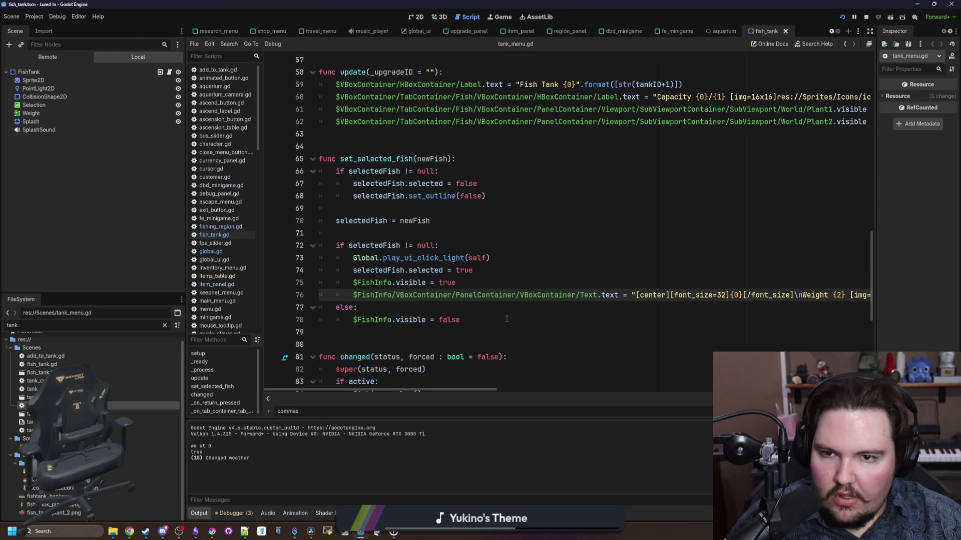
scroll(556, 335, "up", 2)
double_click(135, 413)
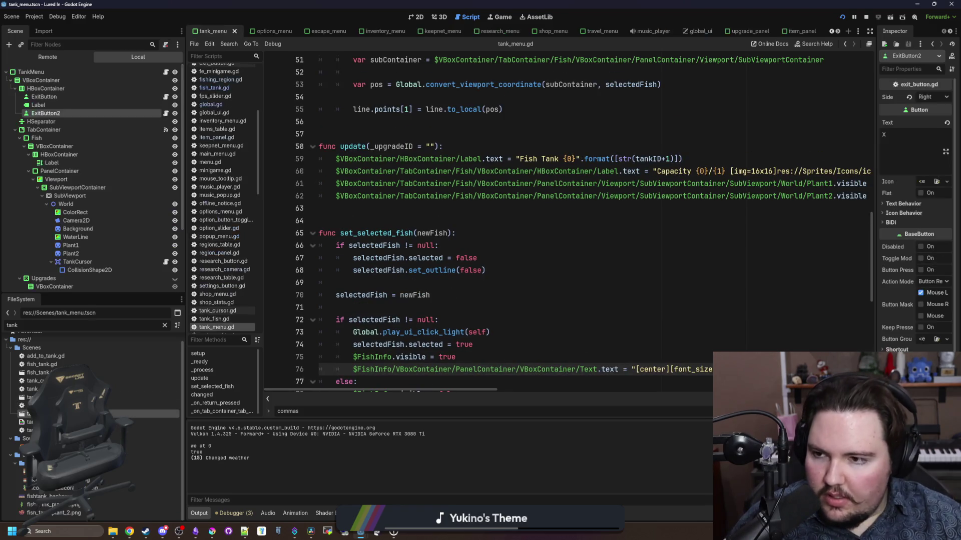
left_click(418, 17)
left_click(630, 264)
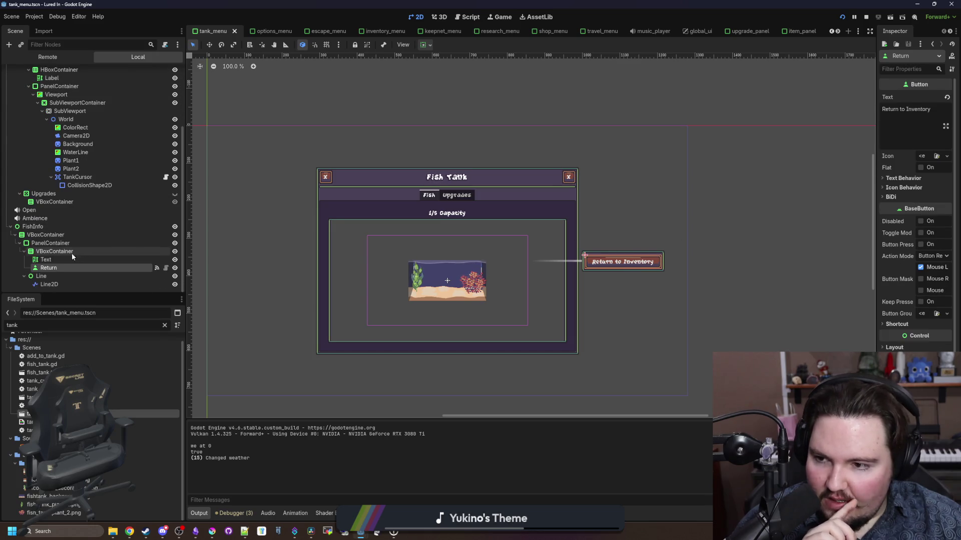
left_click(46, 260)
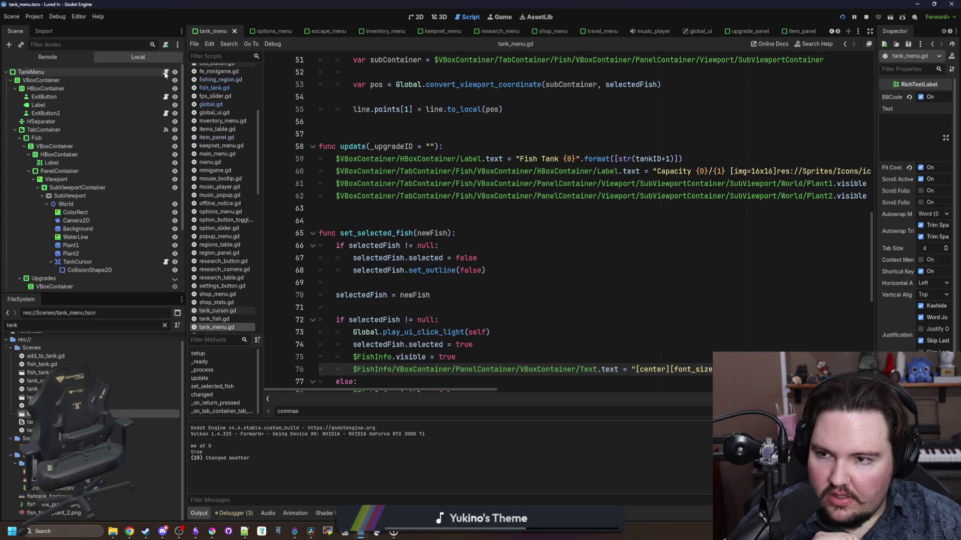
Step: Return to tank_menu.gd and scroll to the fish info text line in set_selected_fish
left_click(467, 17)
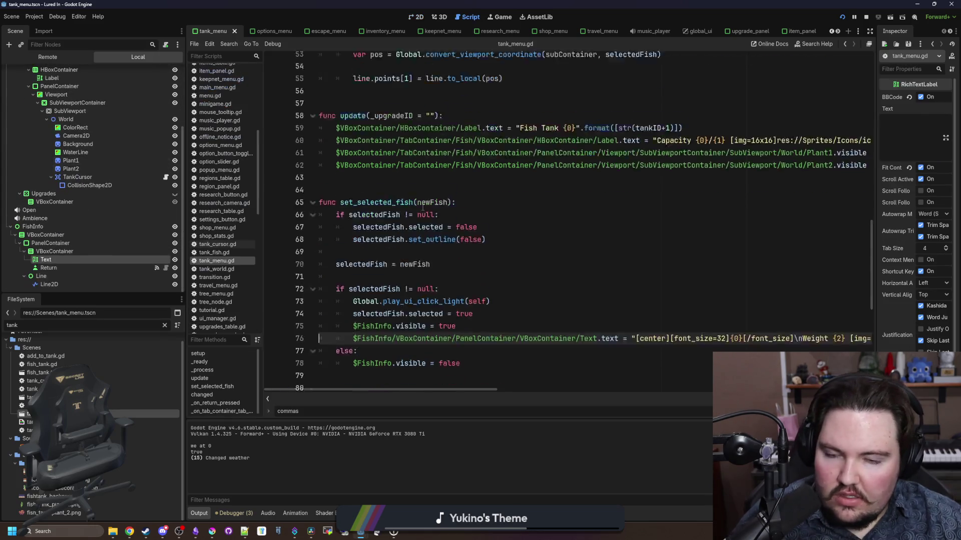
scroll(423, 207, "down", 7)
scroll(591, 388, "up", 9)
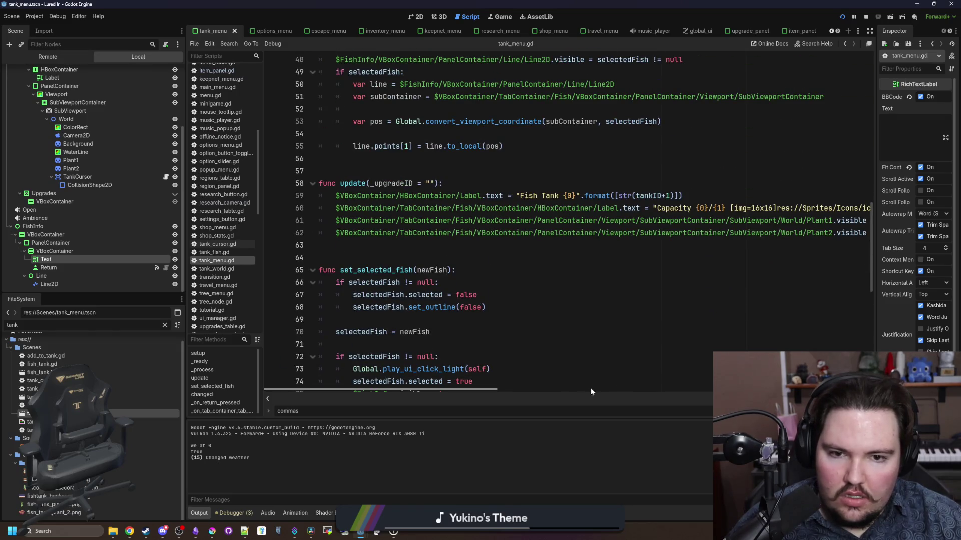
scroll(558, 376, "down", 3)
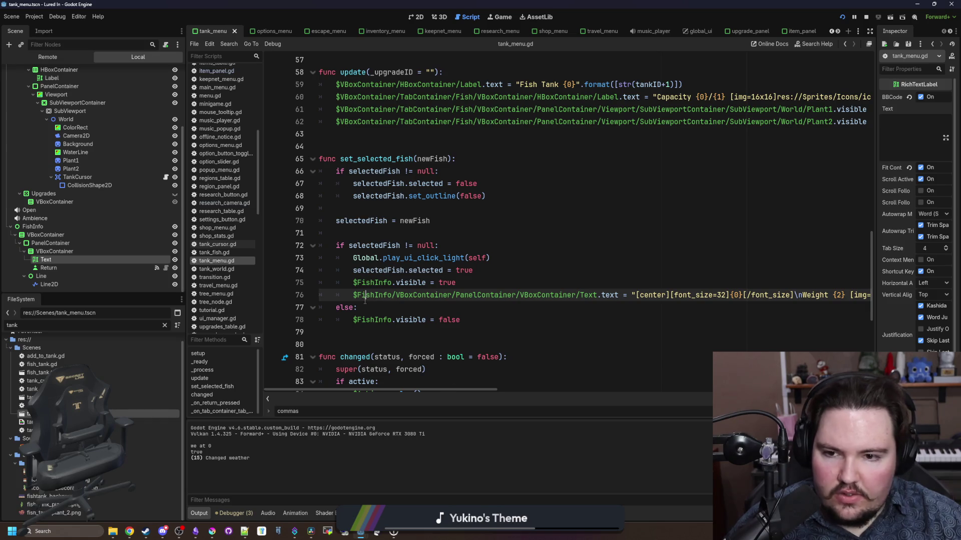
left_click_drag(364, 295, 618, 296)
mouse_move(464, 389)
left_mouse_down()
mouse_move(609, 373)
mouse_move(791, 384)
left_mouse_up()
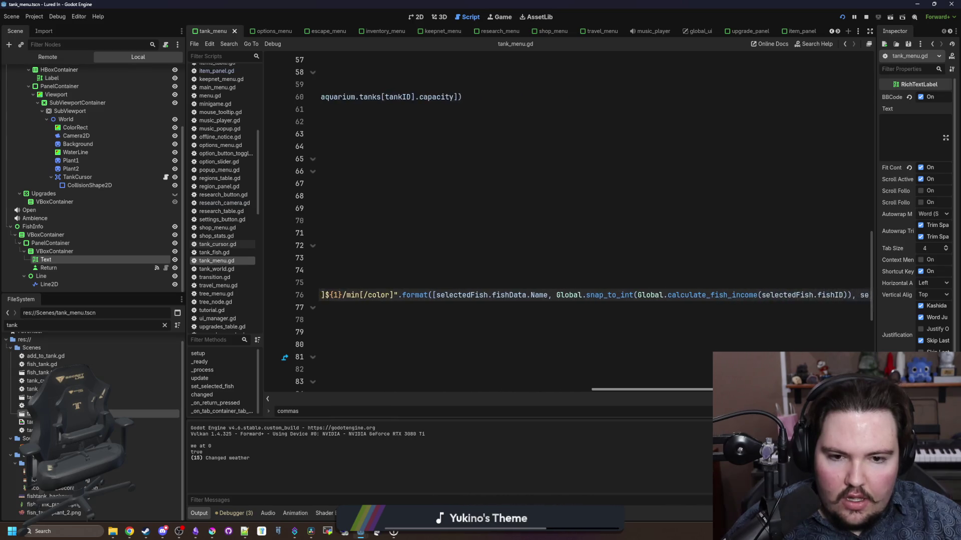
scroll(575, 294, "right", 3)
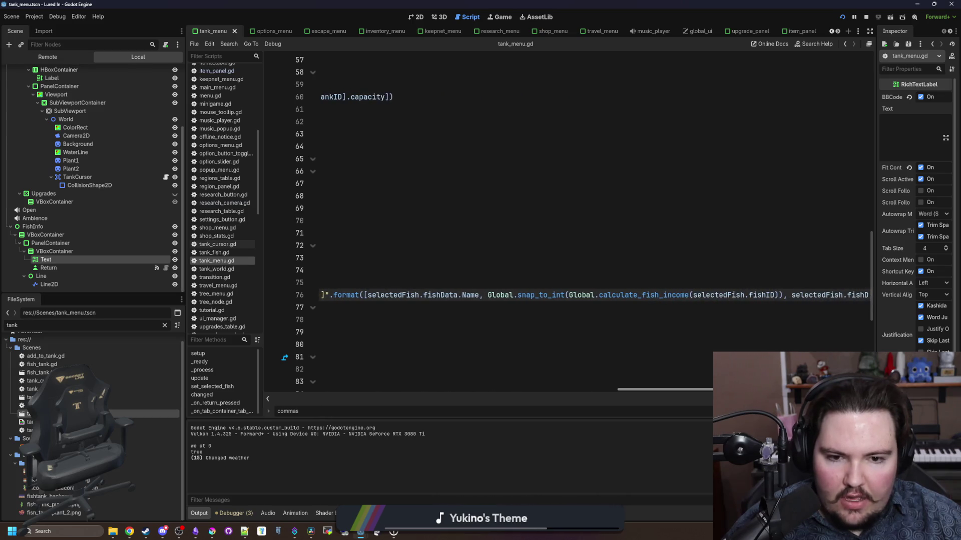
Step: Select the snap_to_int fish income expression on line 76
left_click(559, 296)
left_click(738, 312)
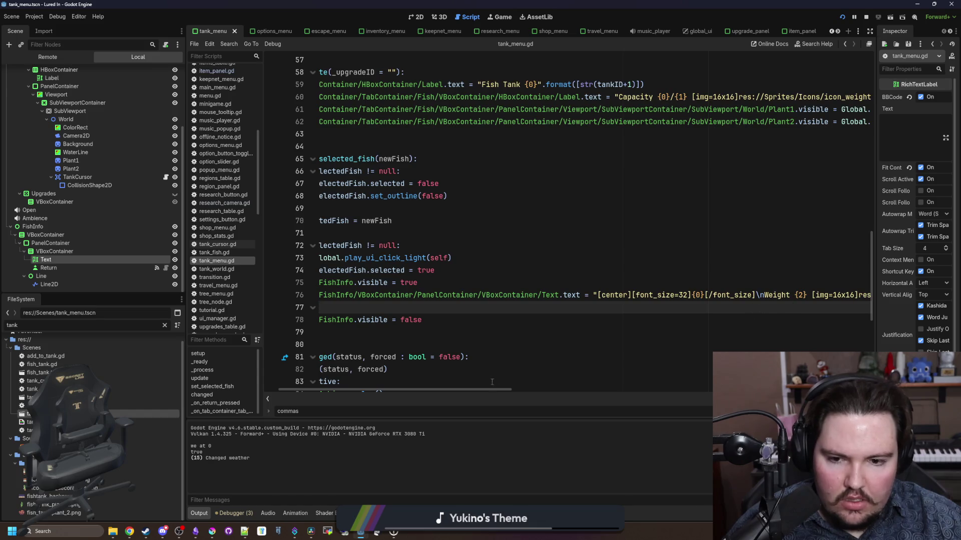
left_click_drag(476, 389, 816, 389)
left_click_drag(783, 295, 499, 295)
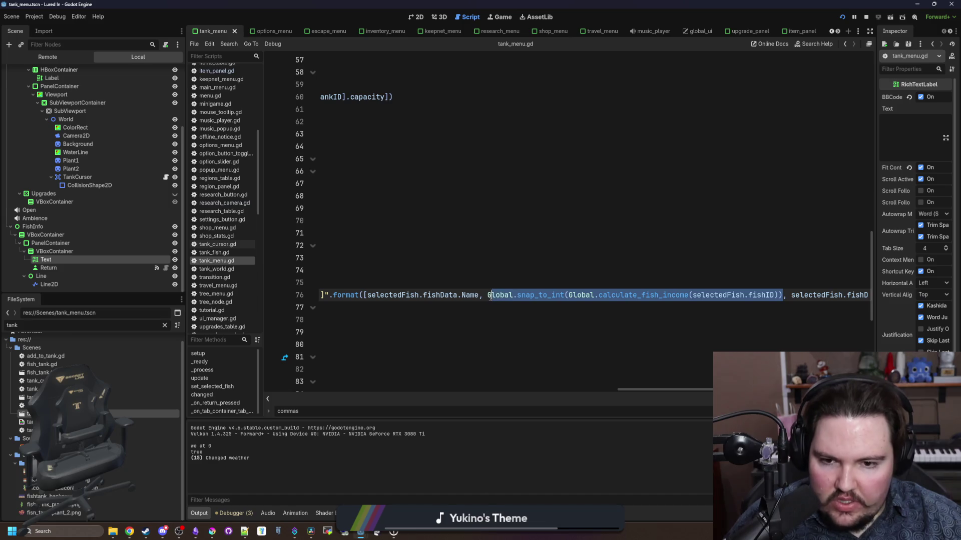
left_click(491, 272)
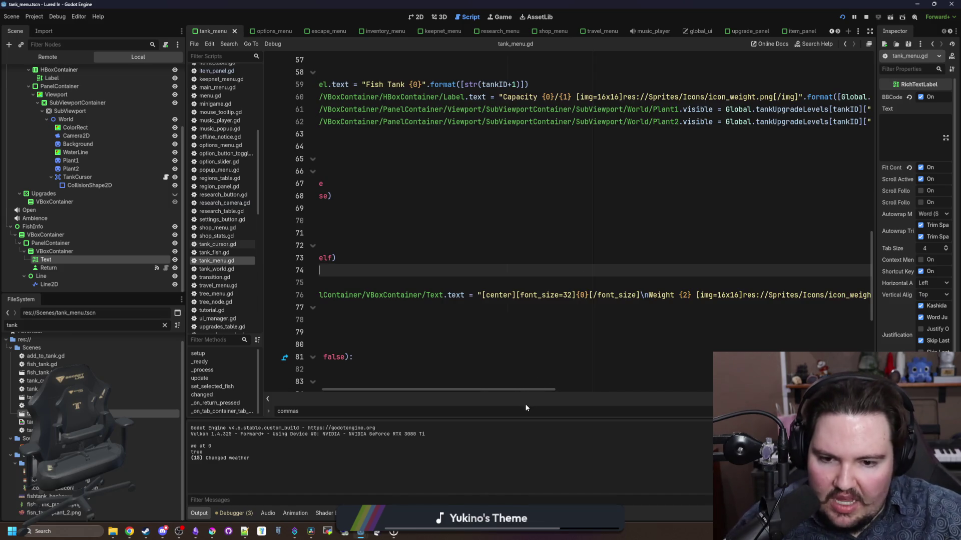
mouse_move(525, 389)
left_mouse_down()
mouse_move(681, 389)
mouse_move(656, 389)
left_mouse_up()
key("Up")
key("Up")
key("Up")
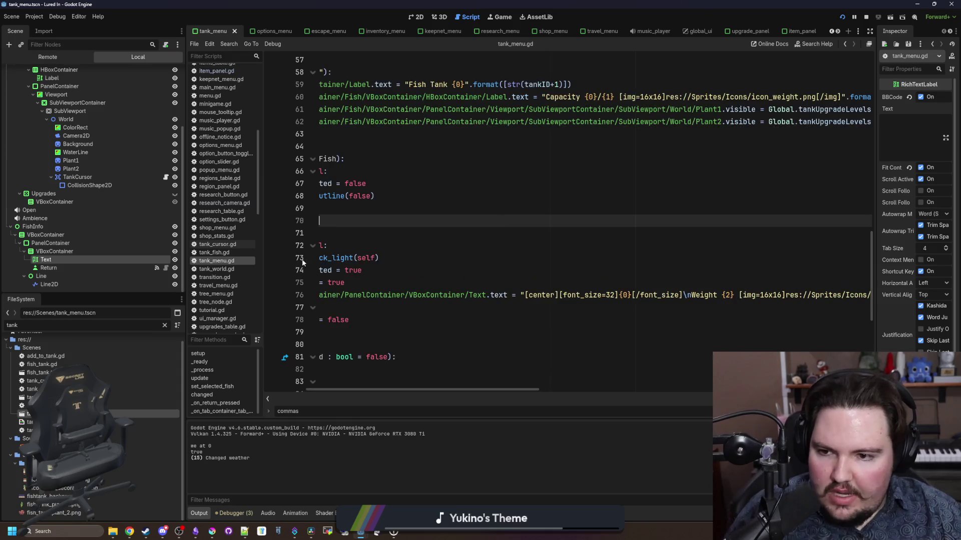
left_click(165, 326)
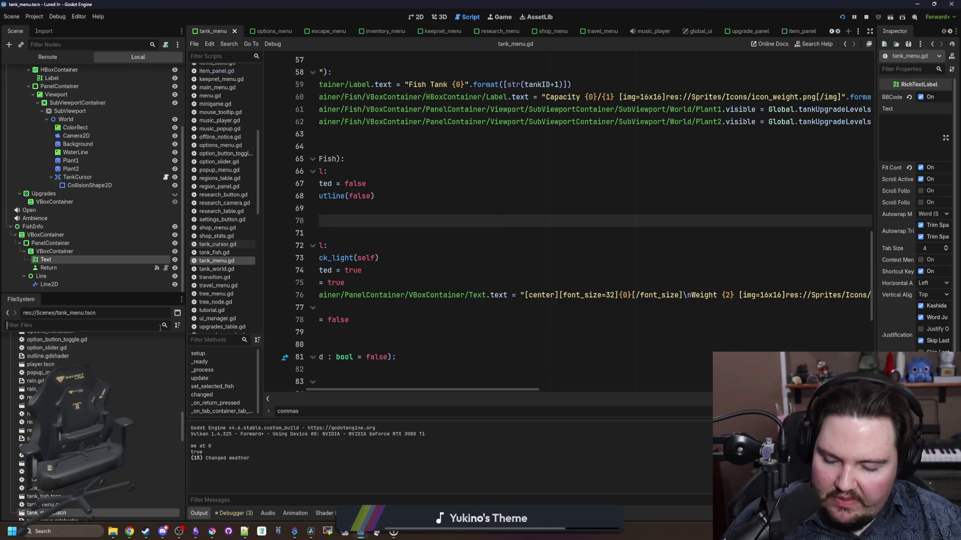
Step: Filter files for 'item' and open item_panel.gd at the statsLabel text code
type("item")
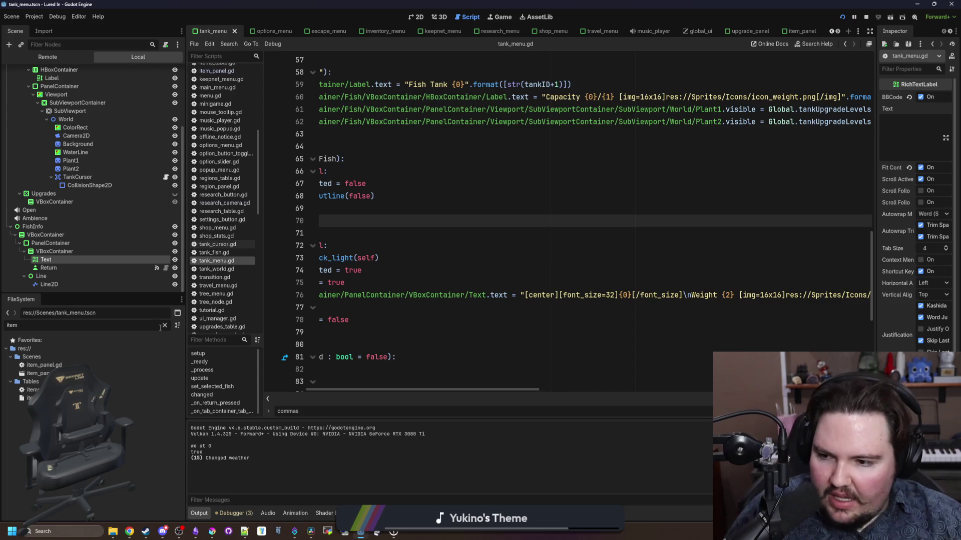
double_click(44, 365)
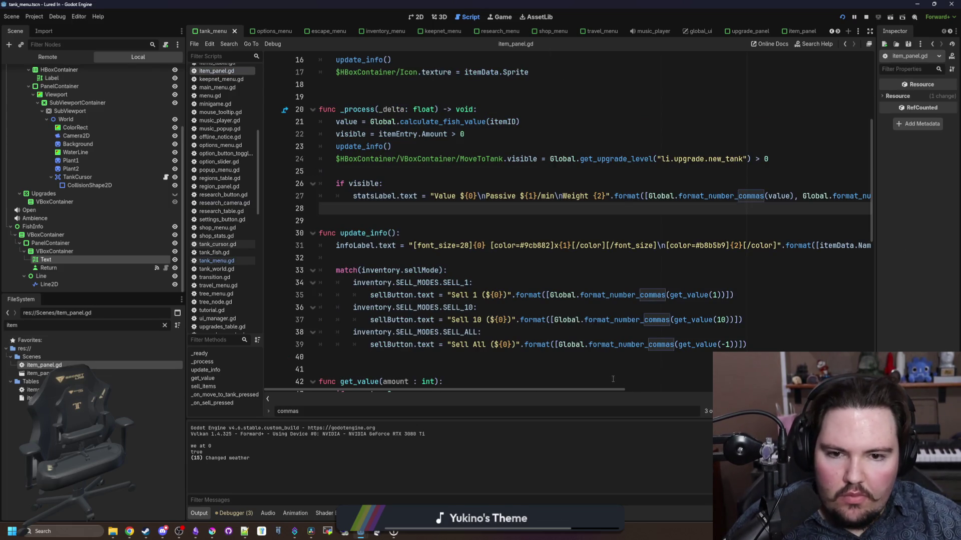
mouse_move(565, 386)
left_mouse_down()
mouse_move(742, 386)
mouse_move(590, 361)
mouse_move(512, 363)
left_mouse_up()
scroll(513, 366, "up", 1)
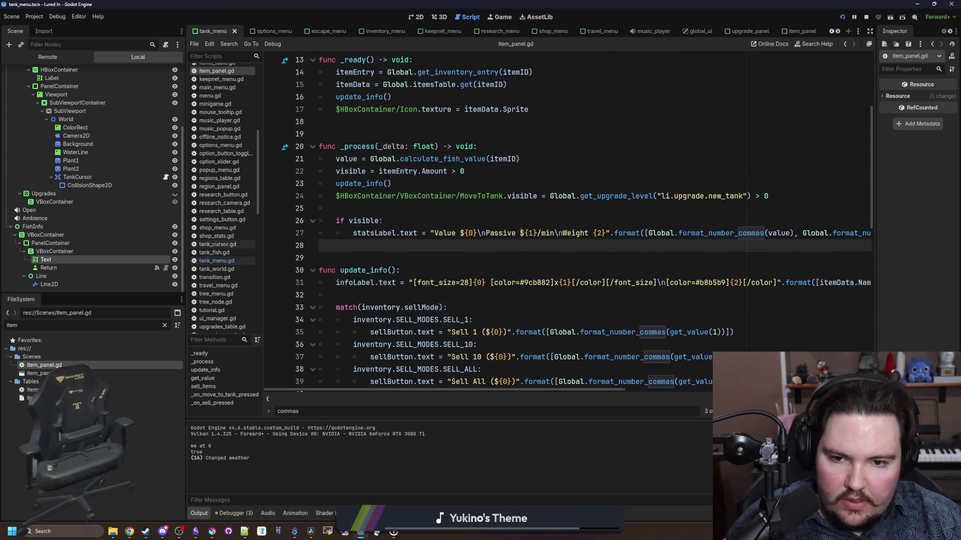
left_click_drag(554, 389, 773, 390)
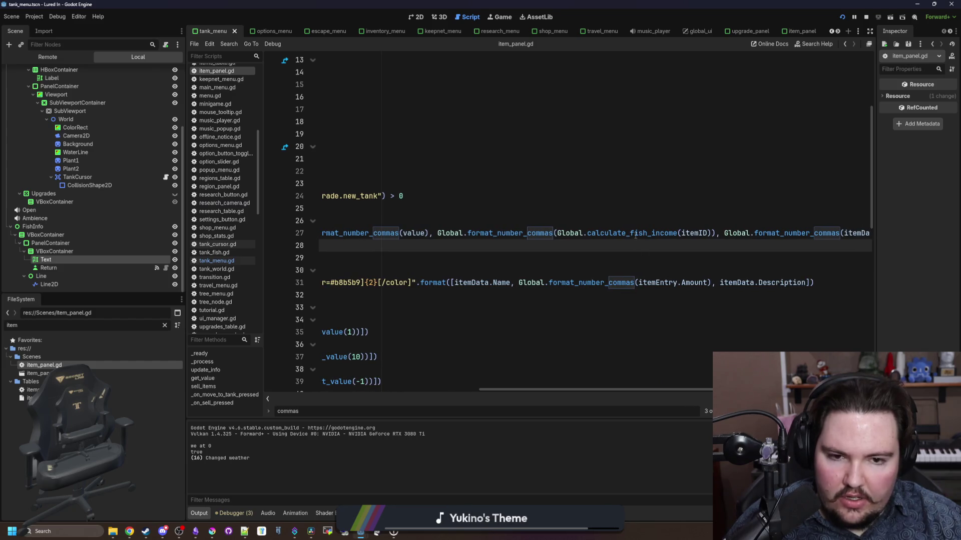
Step: Delete the stray pasted snap_to_int text from line 28
left_click(582, 248)
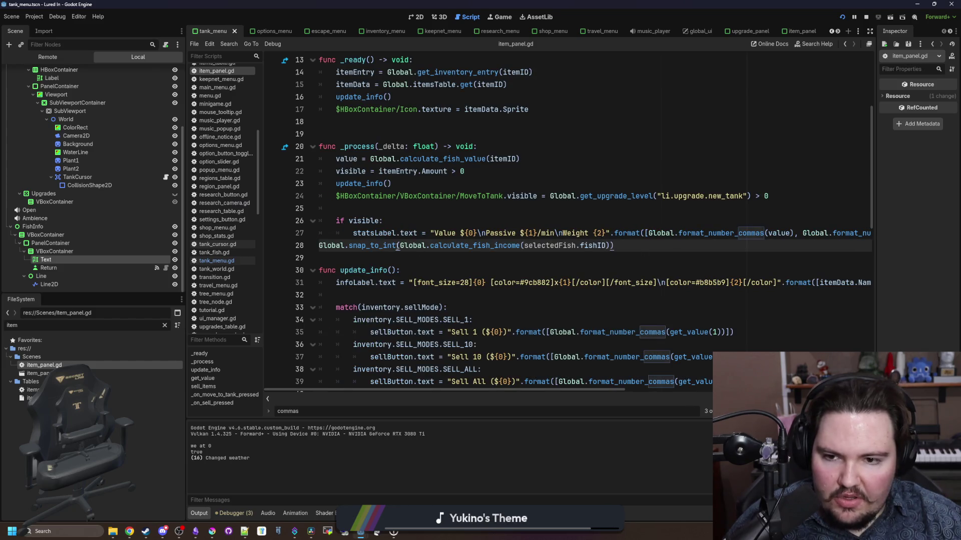
left_click_drag(399, 246, 318, 245)
key("BackSpace")
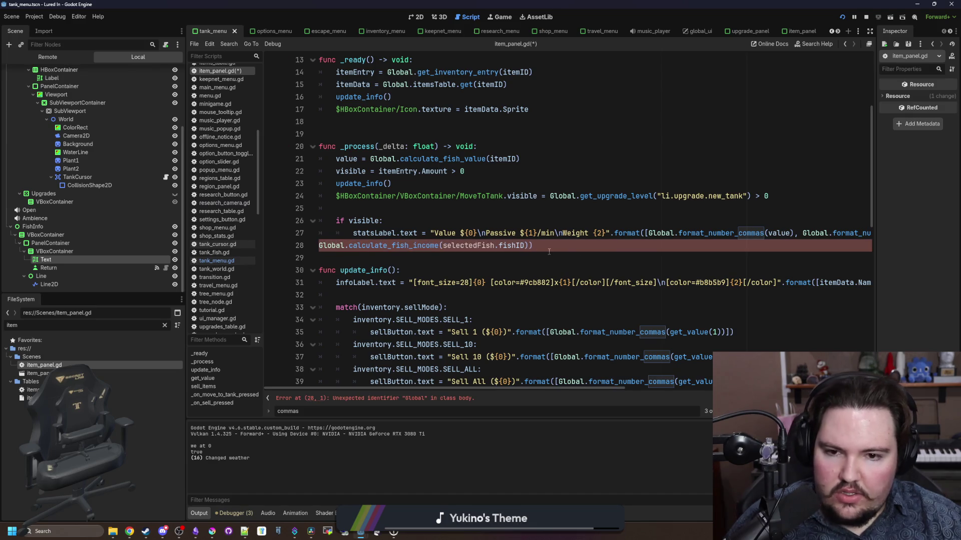
left_click_drag(549, 252, 302, 245)
key("BackSpace")
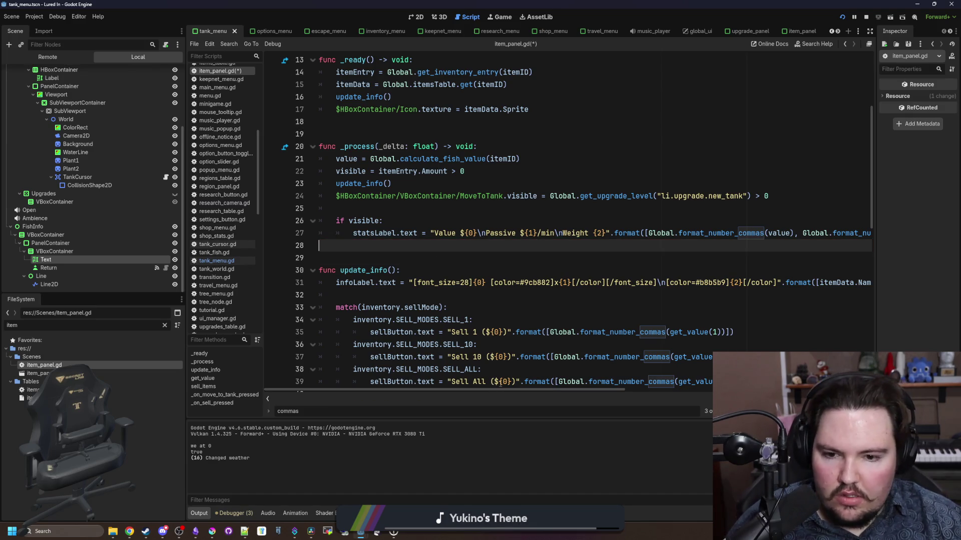
Step: Show passive income on line 27 as Global.snap_to_int(calculate_fish_income(itemID)) and save
left_click_drag(482, 390, 646, 389)
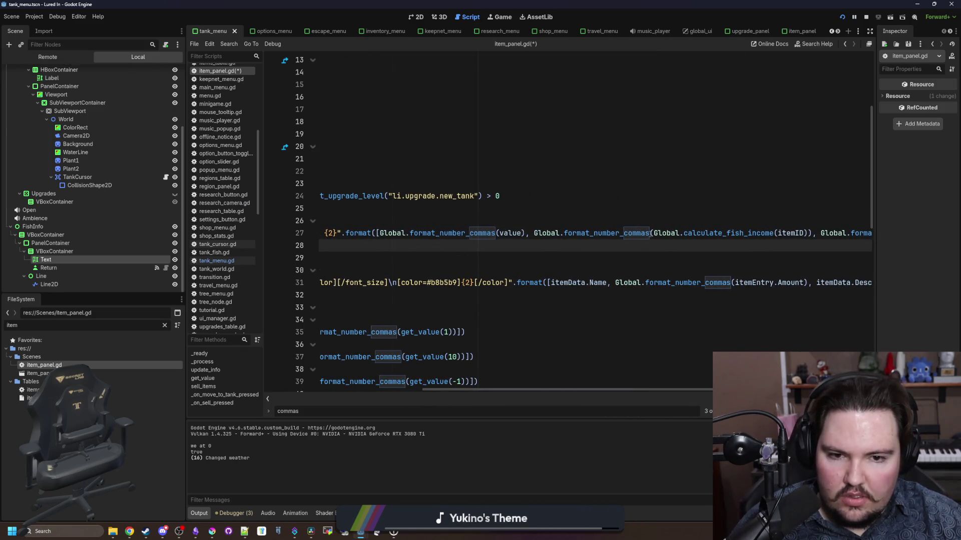
double_click(618, 233)
type("Global.snap_to_int(")
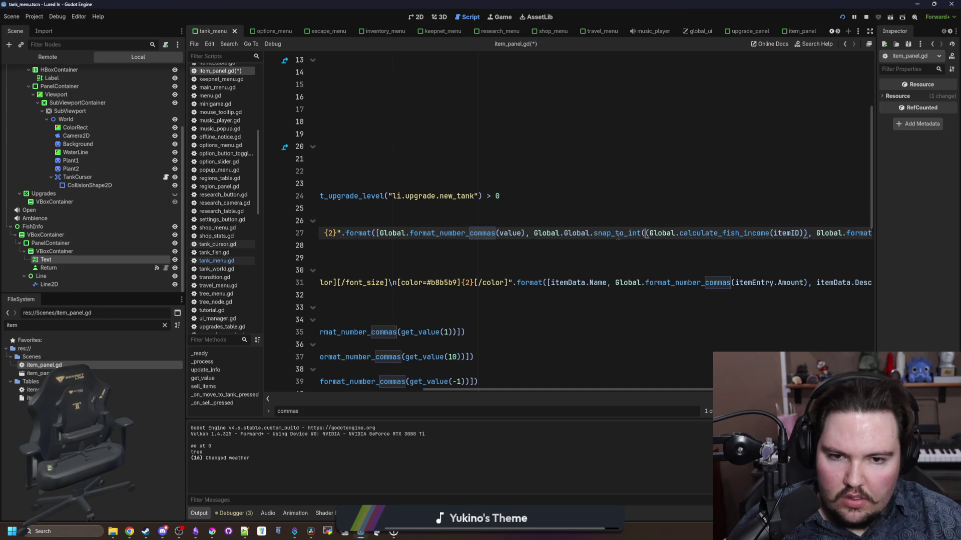
left_click_drag(564, 234, 552, 235)
key("BackSpace")
left_click(553, 218)
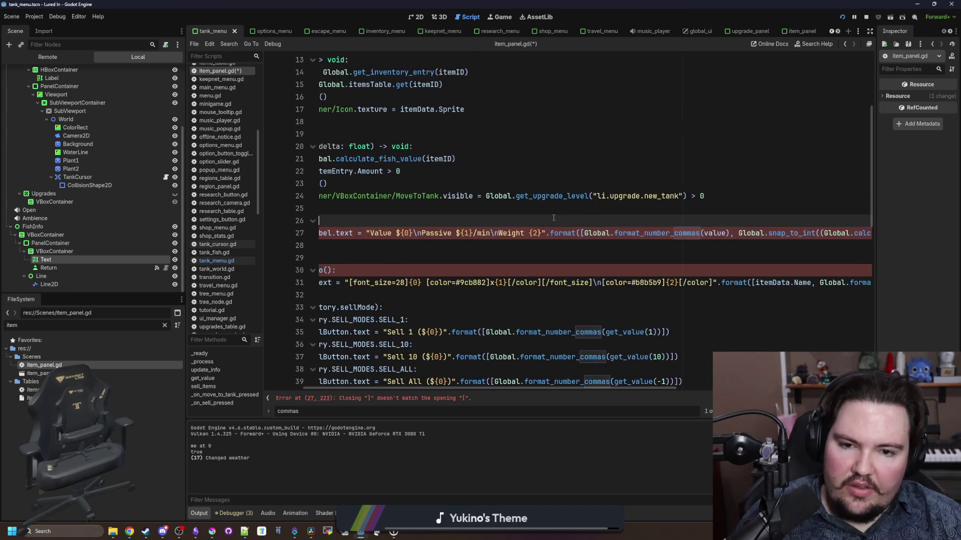
scroll(613, 391, "right", 3)
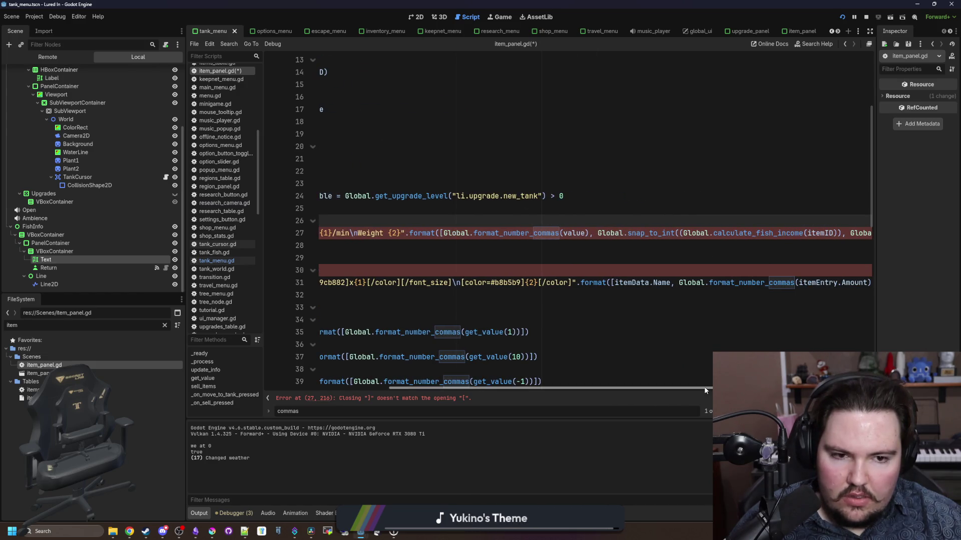
scroll(705, 390, "right", 3)
left_click(596, 233)
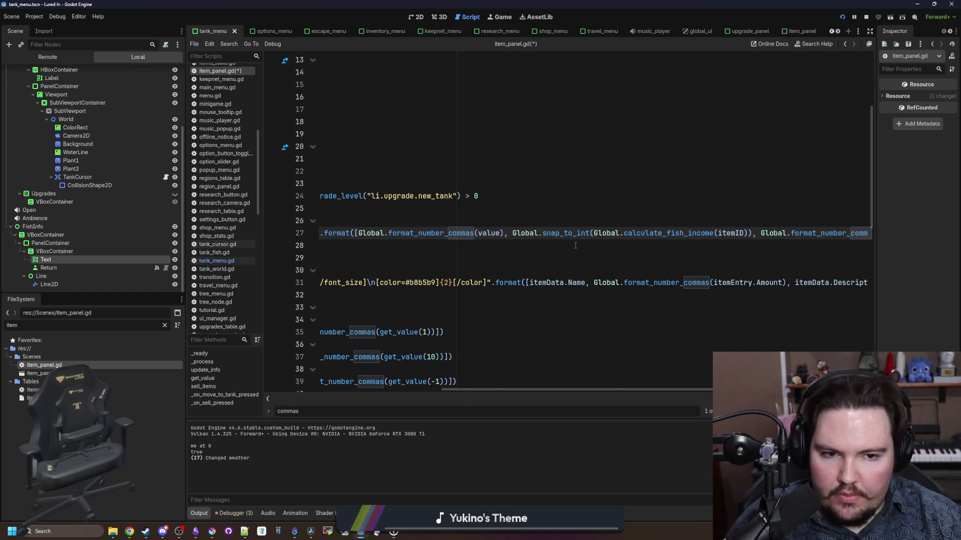
left_click(574, 245)
key("ctrl+s")
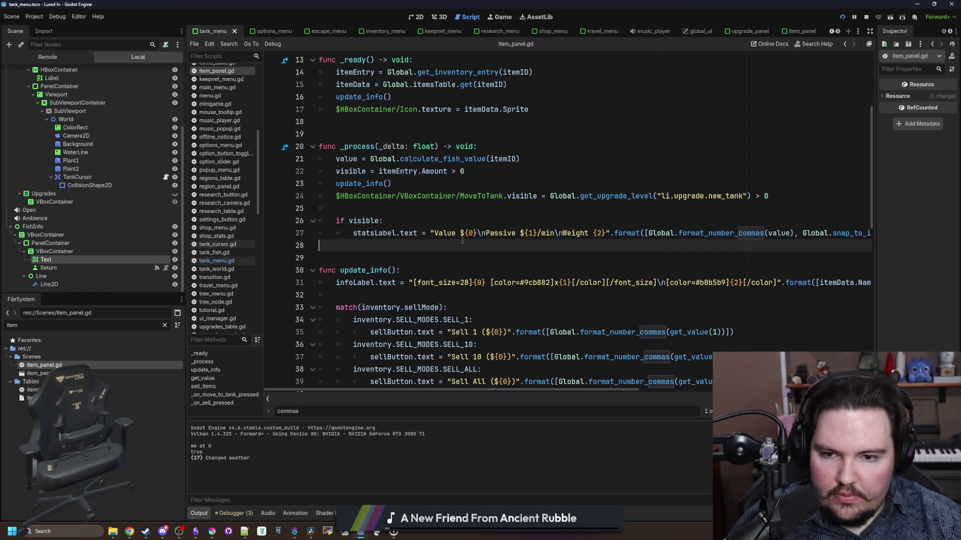
left_click(462, 221)
Step: Copy the #9cb882 colour tag from tank_menu.gd line 76 into item_panel.gd line 27 before the value
left_click(233, 263)
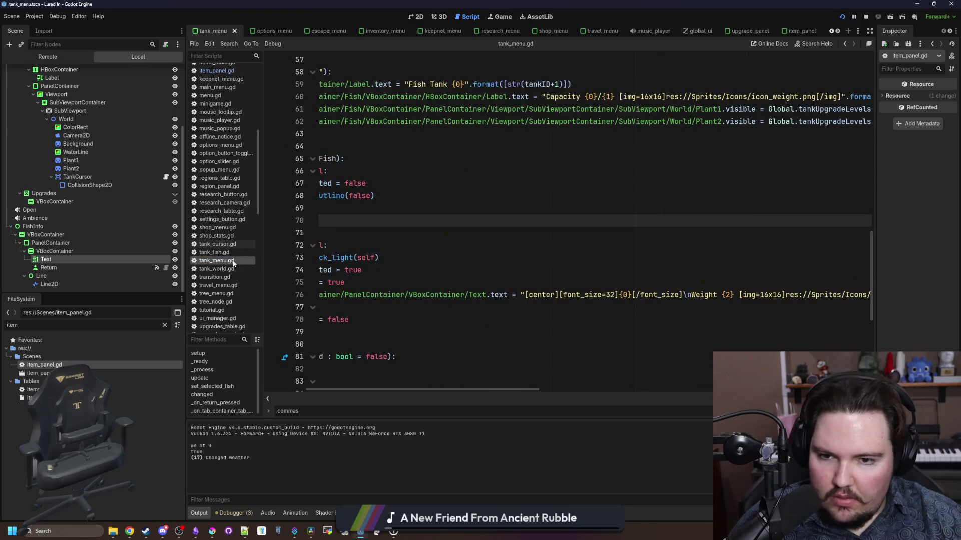
left_click_drag(497, 393, 674, 376)
left_click_drag(610, 296, 574, 295)
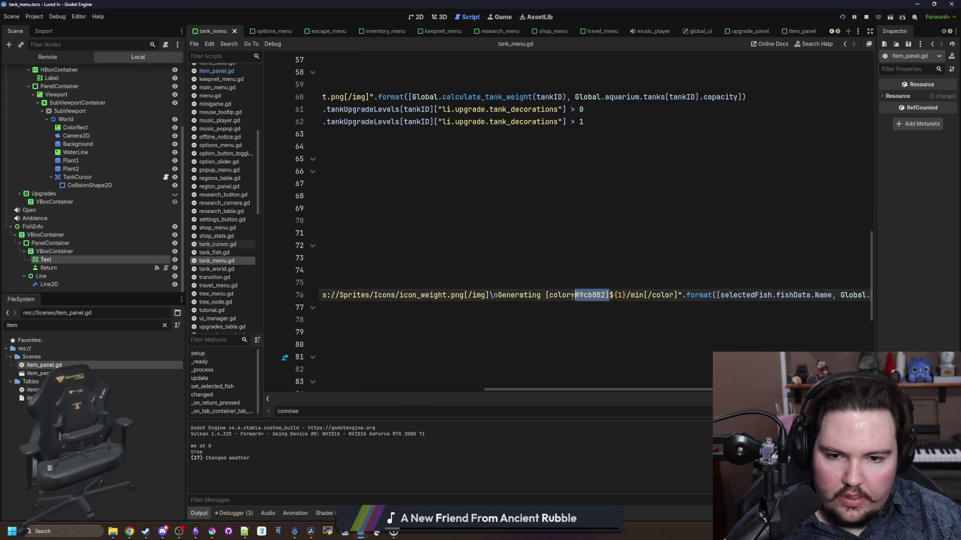
left_click(229, 70)
left_click(462, 244)
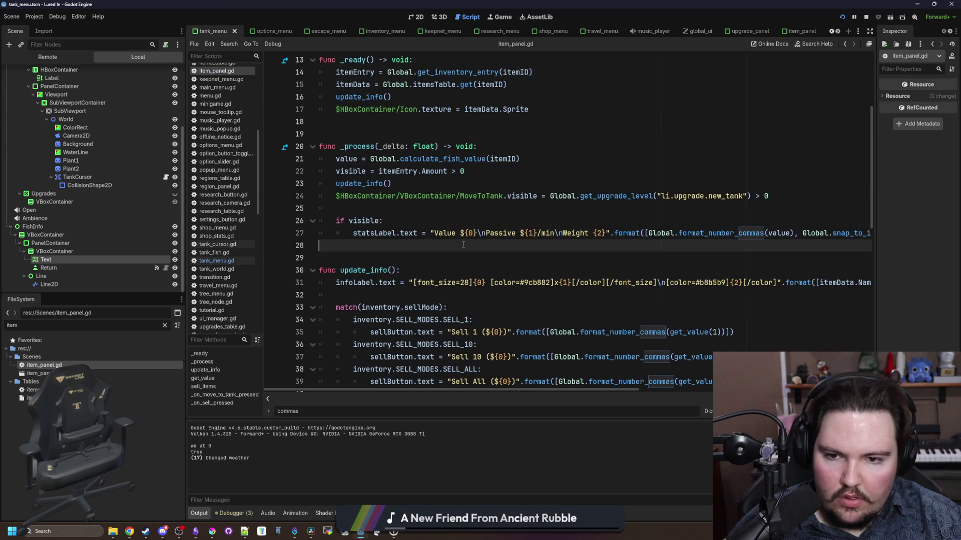
left_click(463, 234)
type("[color=#9cb882]")
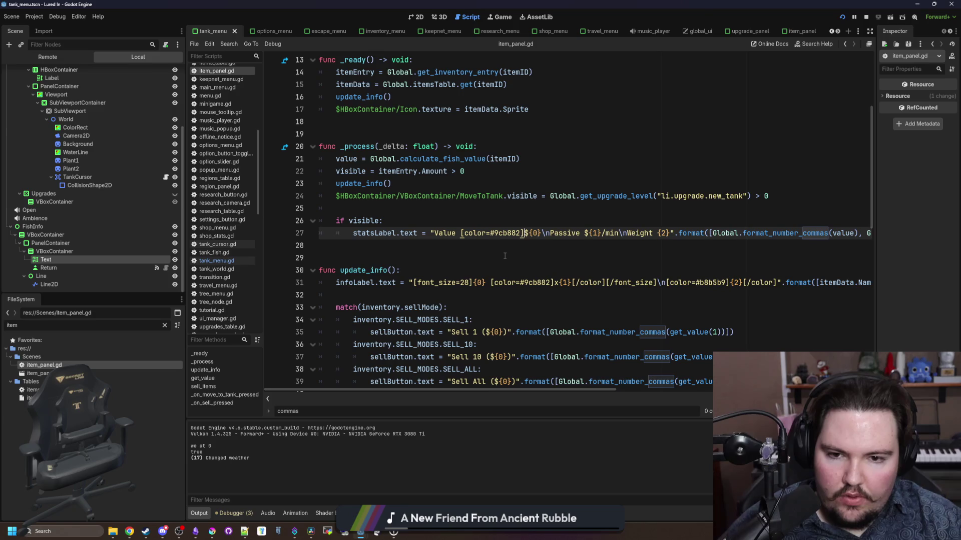
key("Down")
key("Up")
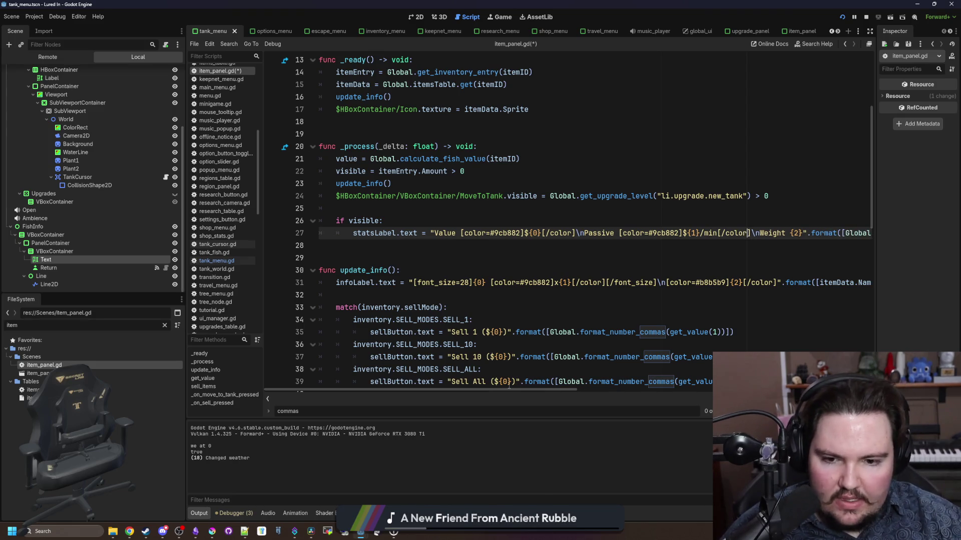
Step: Search FileSystem for 'weigh' and copy icon_weight.png's file path
scroll(508, 388, "right", 3)
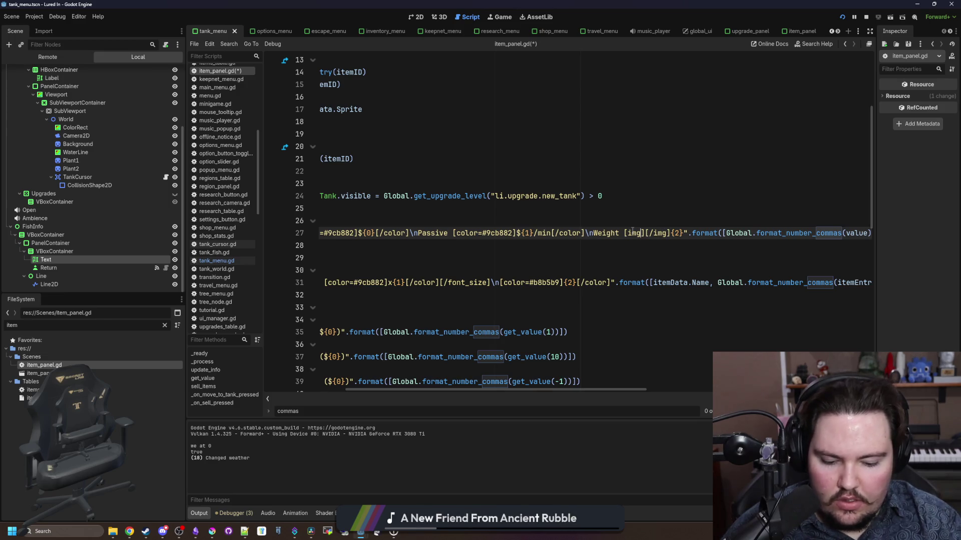
key("Down")
key("Down")
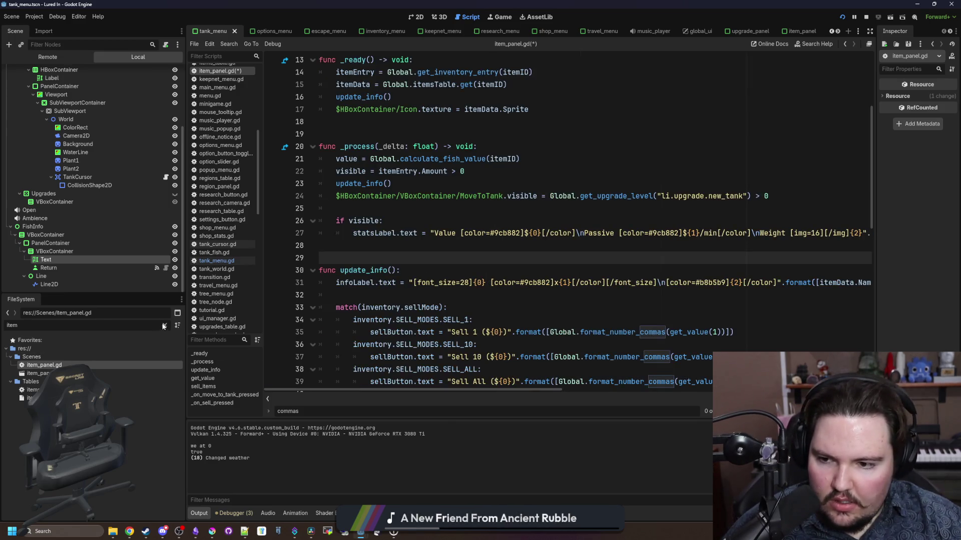
left_click(165, 326)
type("weigh")
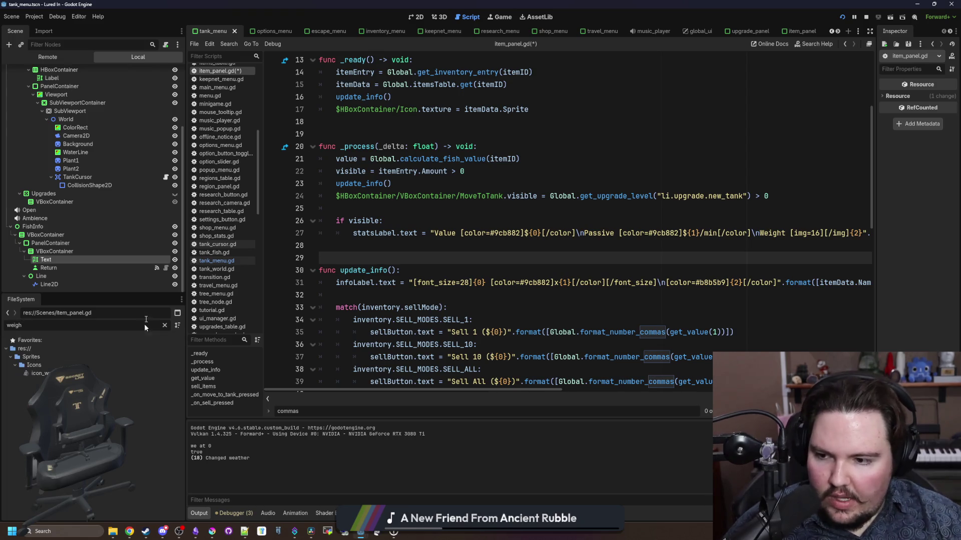
right_click(46, 373)
left_click(115, 413)
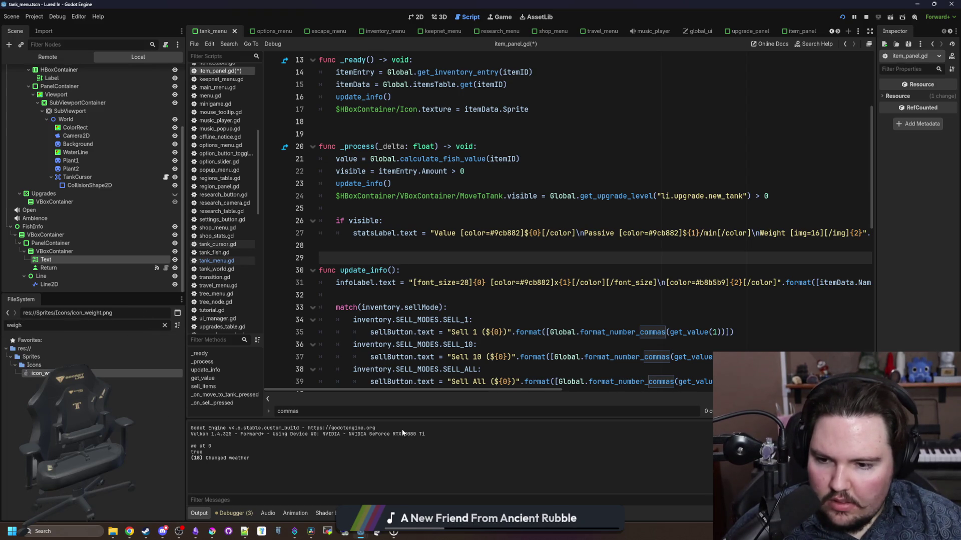
Step: Paste the weight icon path after [img=16] on line 27, save, and view the running game
left_click_drag(431, 390, 583, 376)
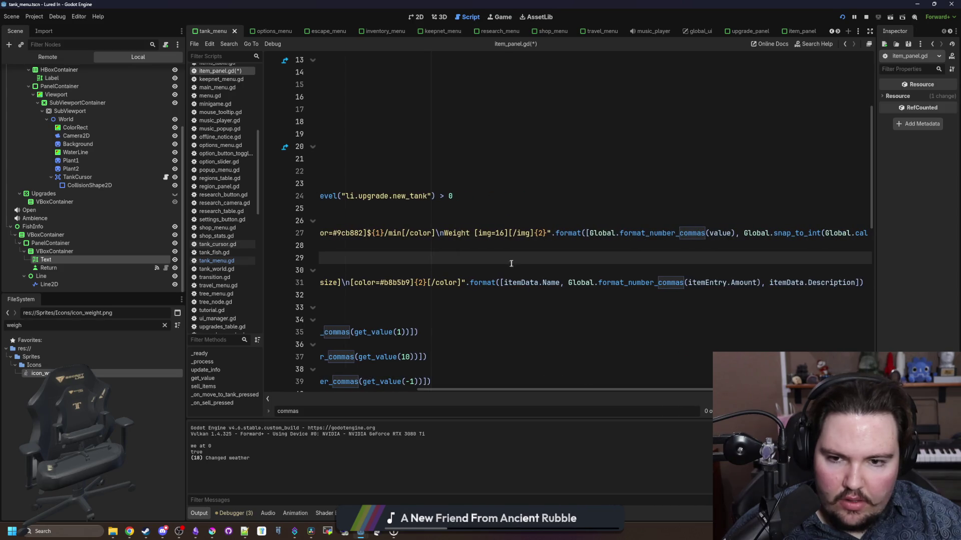
left_click(512, 235)
type("res://Sprites/Icons/icon_weight.png")
key("Down")
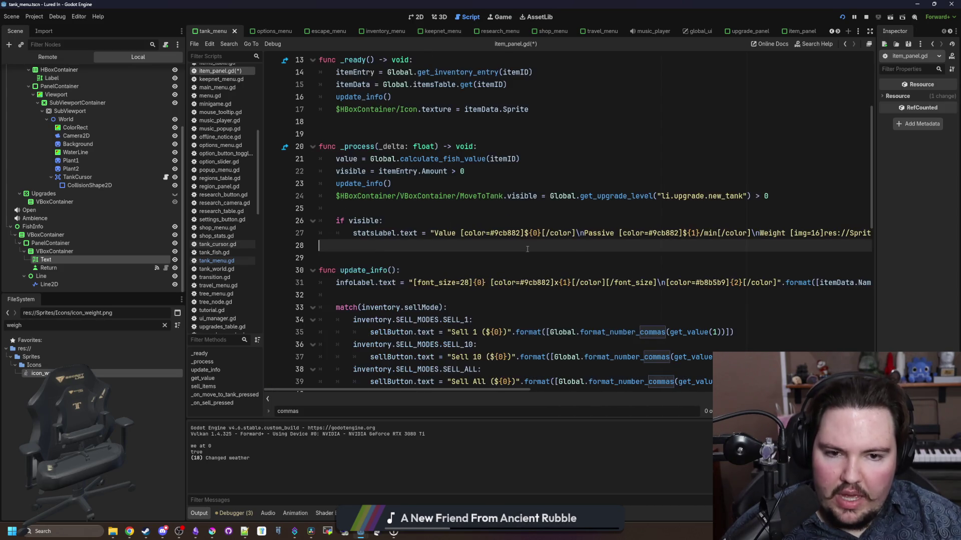
key("ctrl+s")
left_click(502, 17)
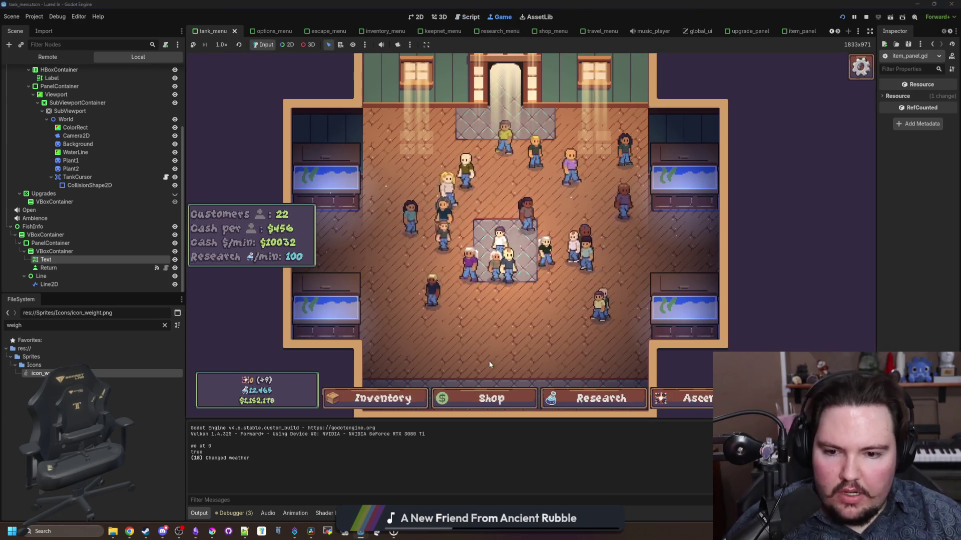
Step: Scroll the Inventory fish list, close it, and open Fish Tank 2 at capacity 9/10
left_click(415, 396)
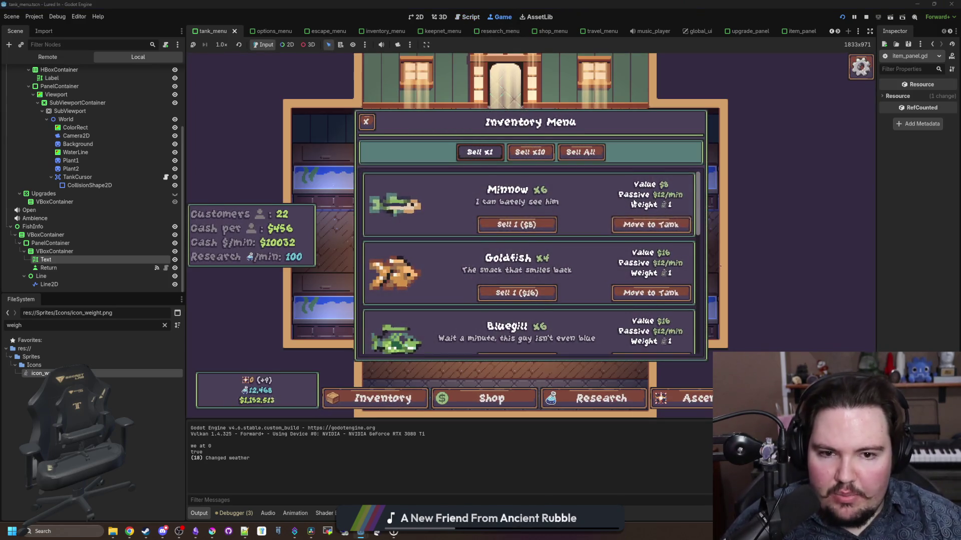
scroll(635, 198, "down", 5)
scroll(590, 251, "up", 5)
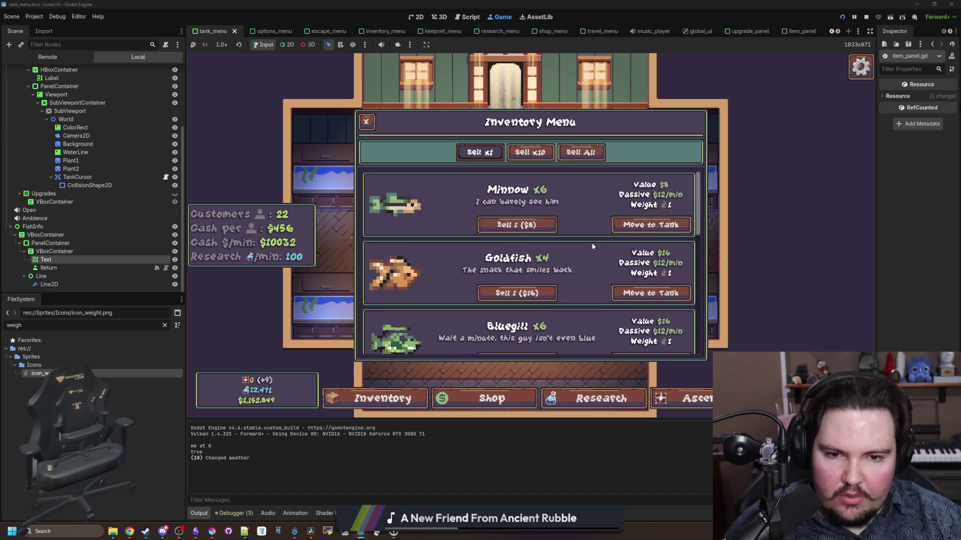
scroll(592, 241, "down", 5)
scroll(591, 250, "up", 5)
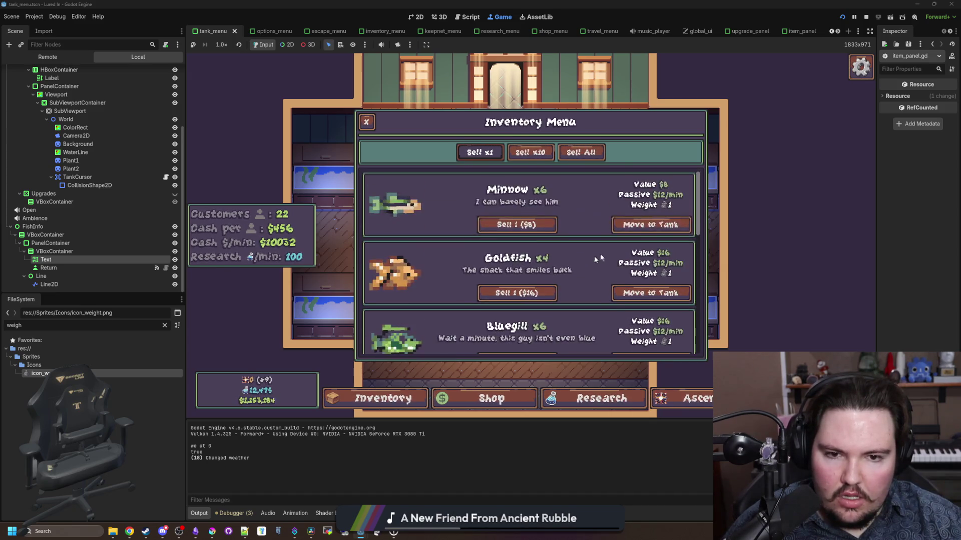
scroll(699, 214, "down", 5)
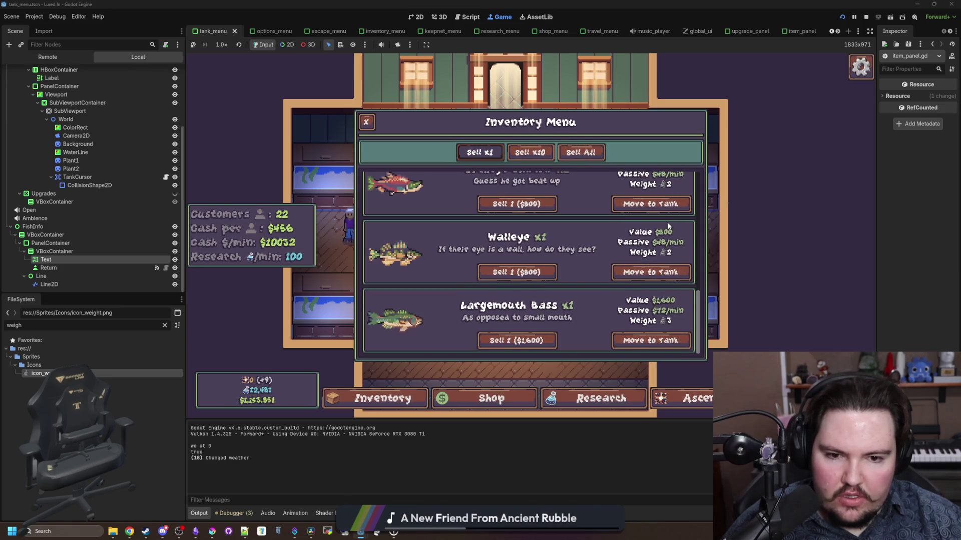
scroll(659, 290, "up", 3)
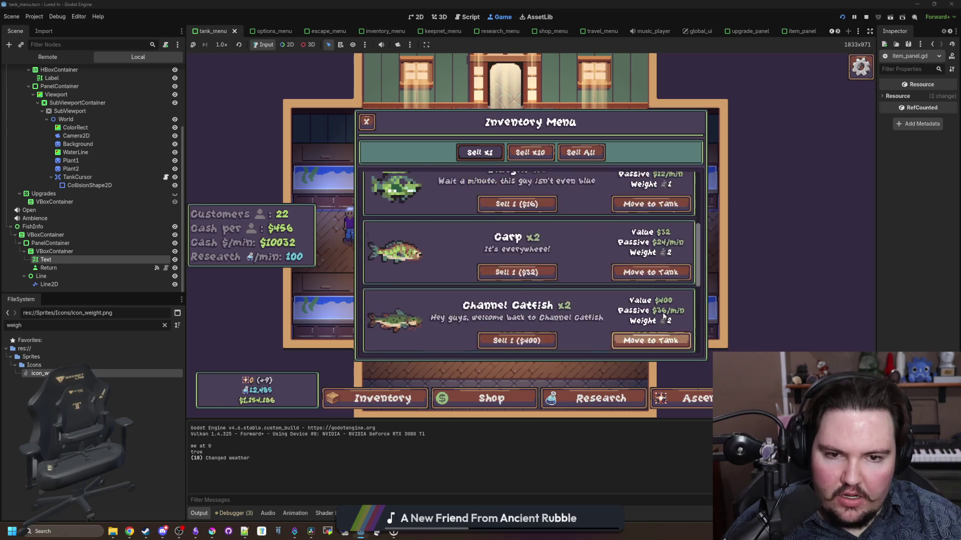
scroll(660, 293, "up", 3)
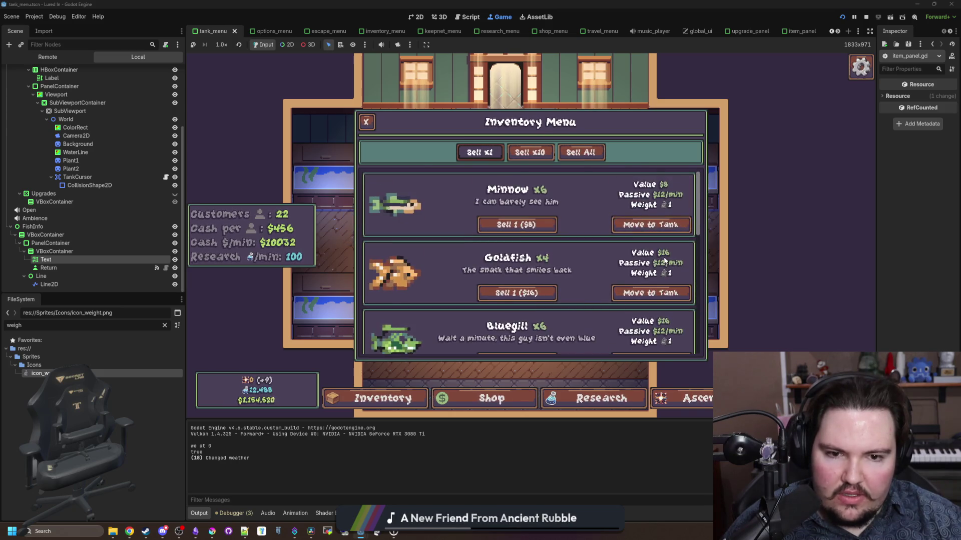
left_click(673, 190)
left_click(668, 180)
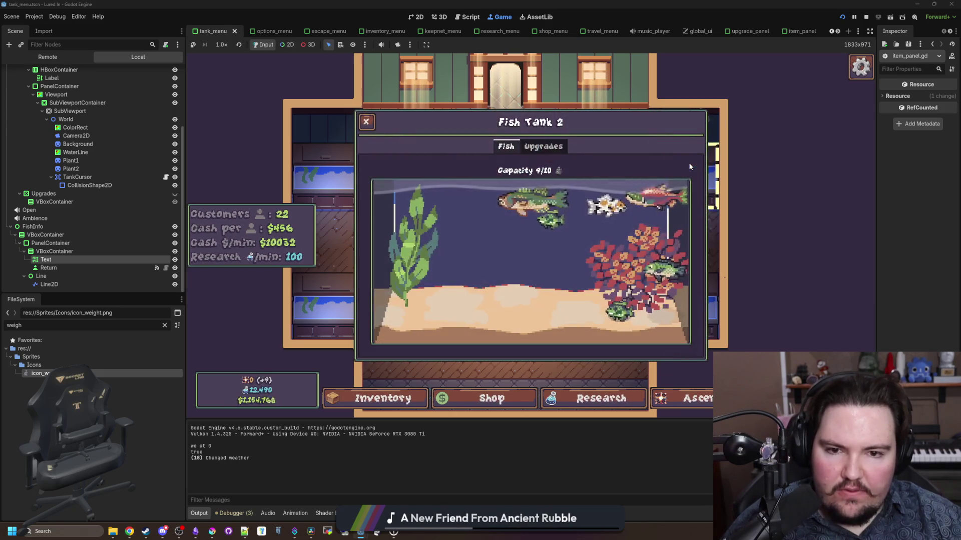
Step: Inspect the Salmon, Bass, Tilapia, Koi and Bluegill swimming in Fish Tank 2
left_click(643, 201)
left_click(623, 220)
left_click(550, 275)
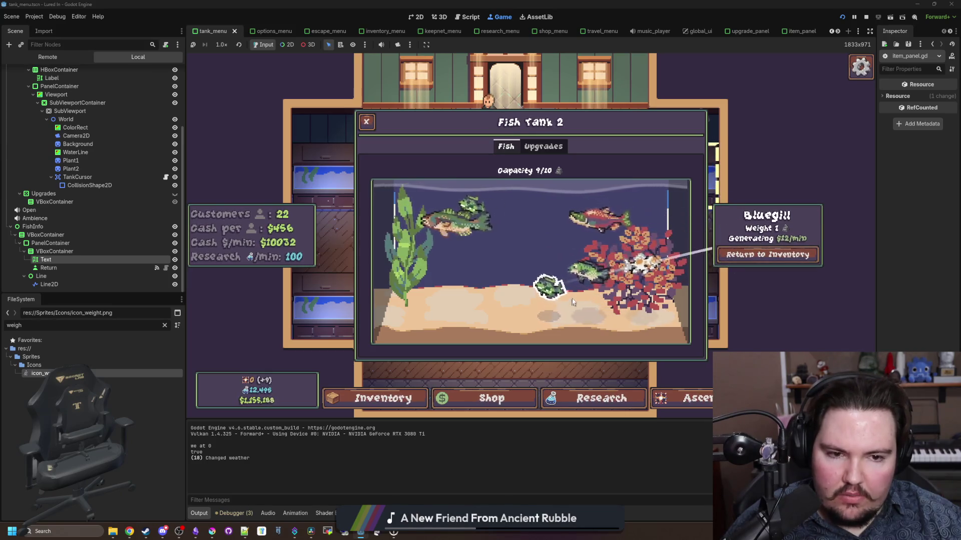
left_click(643, 270)
left_click(503, 269)
left_click(430, 199)
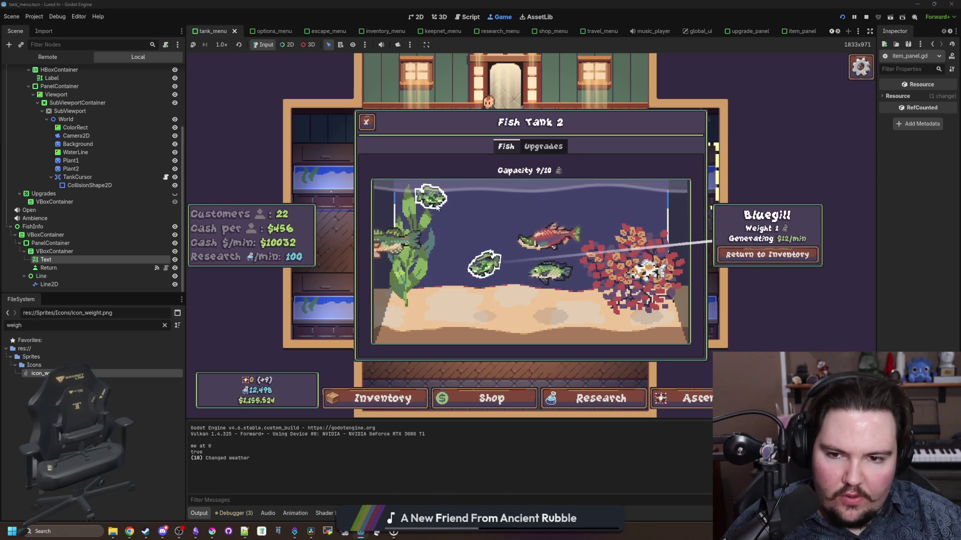
left_click(550, 273)
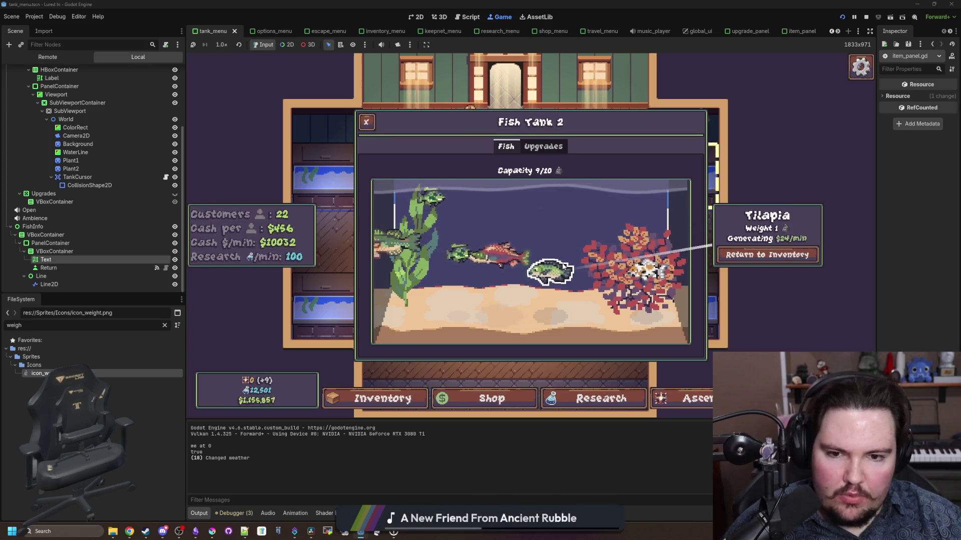
left_click(458, 248)
left_click(415, 235)
left_click(430, 196)
left_click(460, 266)
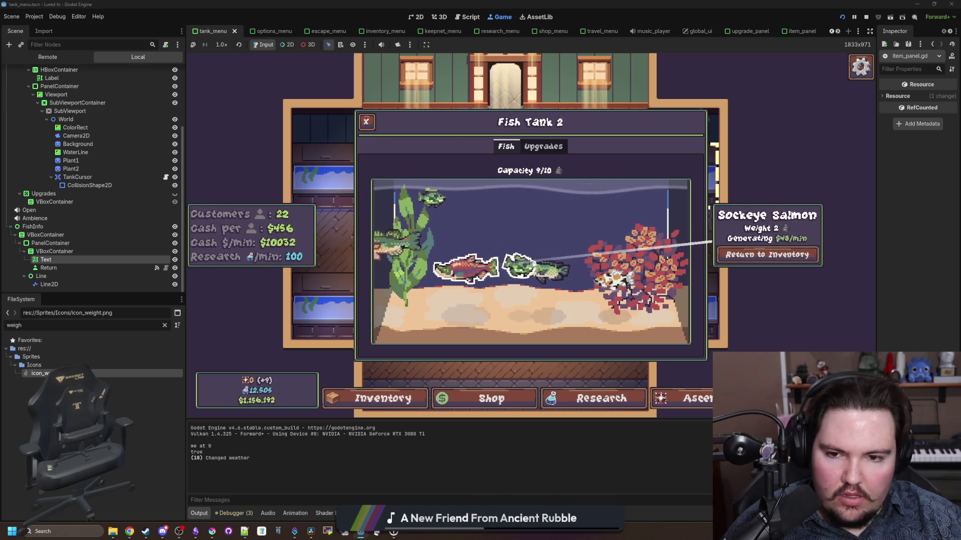
left_click(541, 265)
left_click(584, 284)
left_click(472, 272)
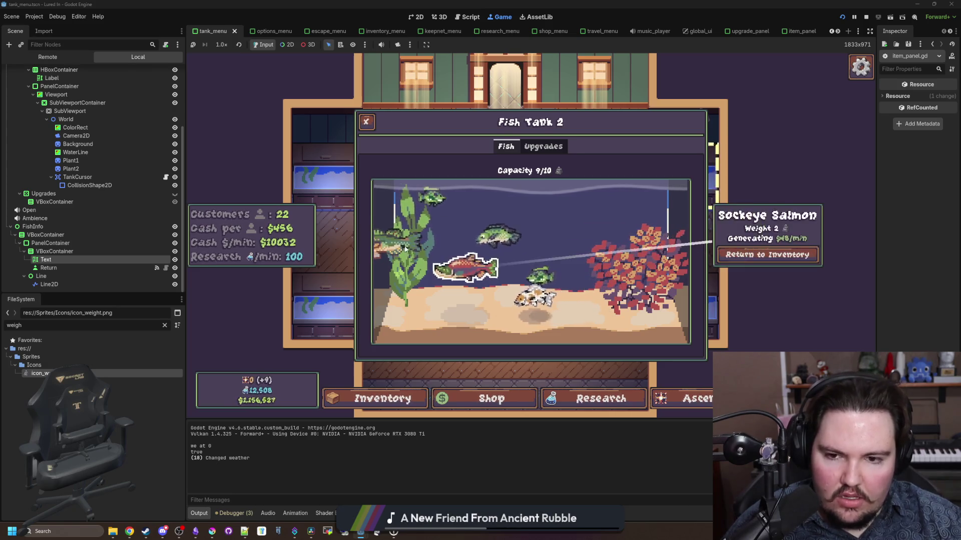
left_click(422, 196)
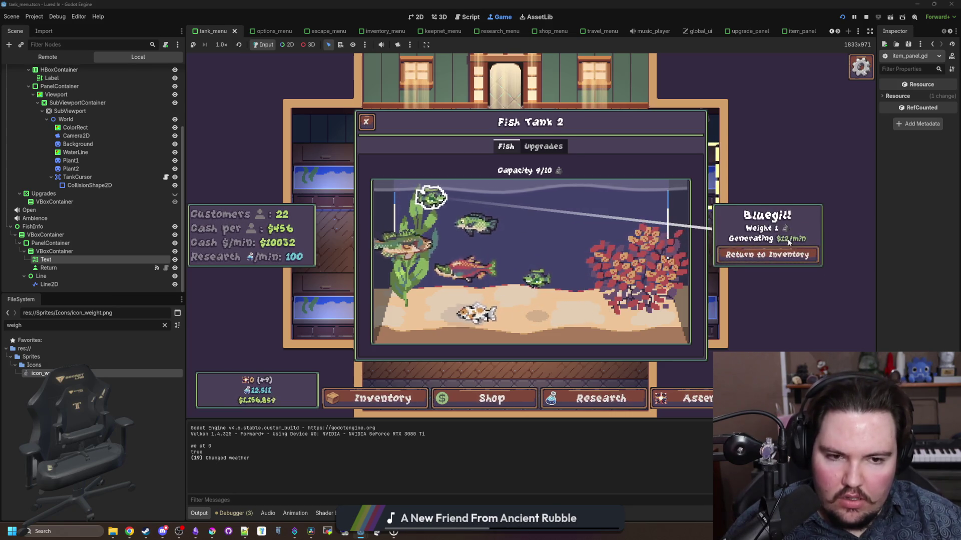
Step: Move the Sockeye Salmon from the inventory into Fish Tank 2
key("Escape")
left_click(400, 403)
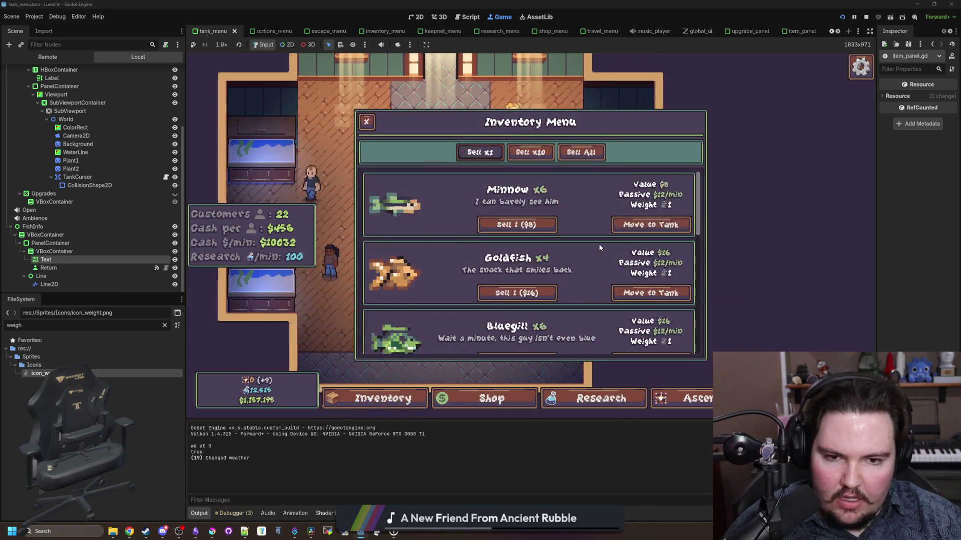
left_click_drag(697, 203, 698, 359)
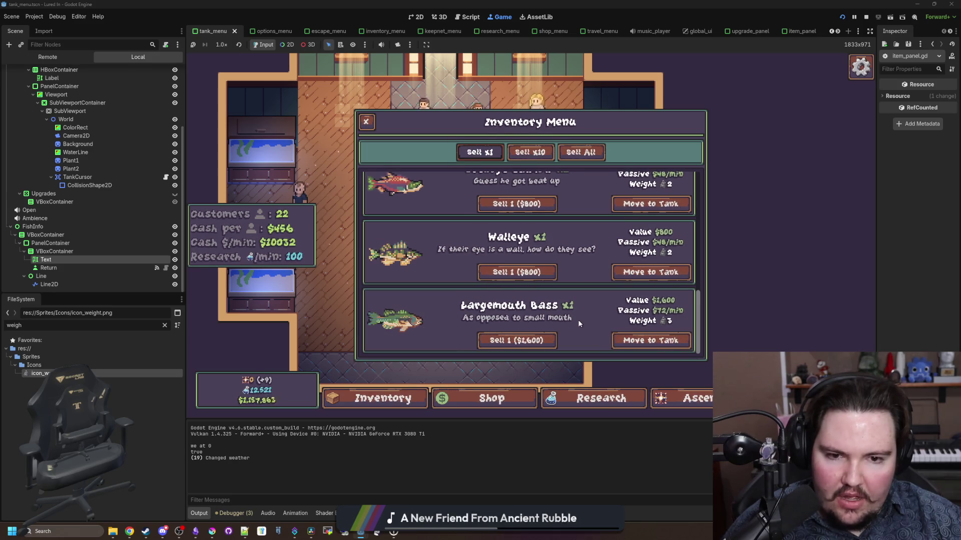
scroll(601, 251, "up", 1)
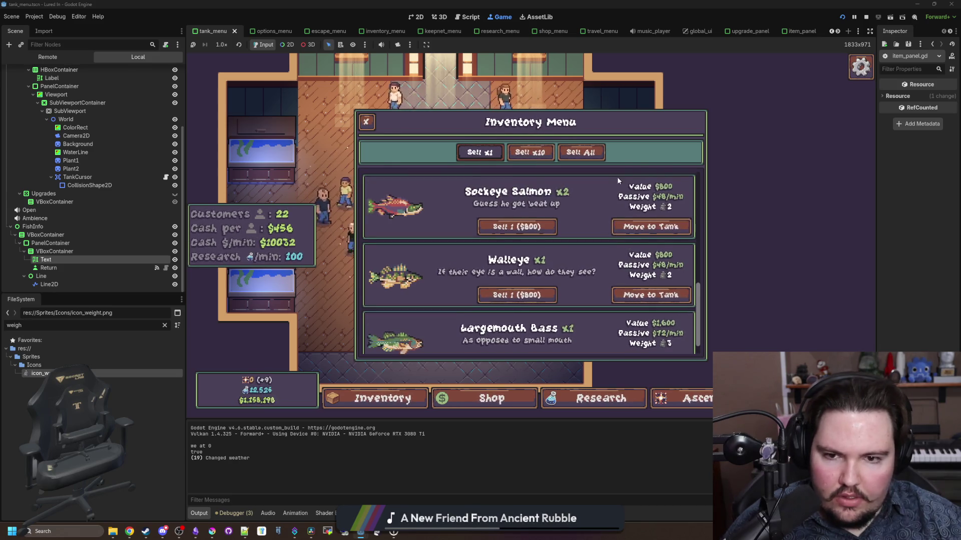
left_click(594, 145)
left_click(625, 282)
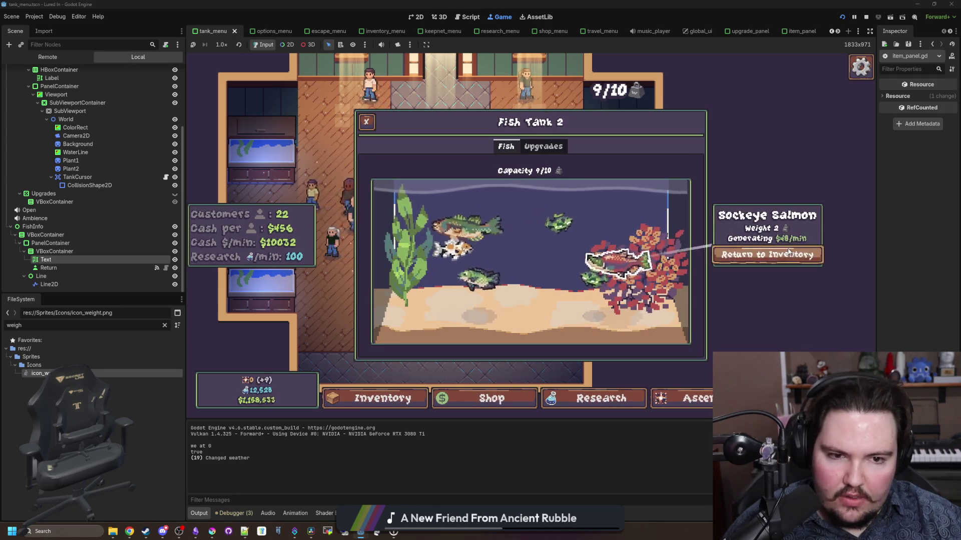
Step: Lower UI Wiggle to 44% in the game's options and return to the tank
key("Escape")
left_click(525, 236)
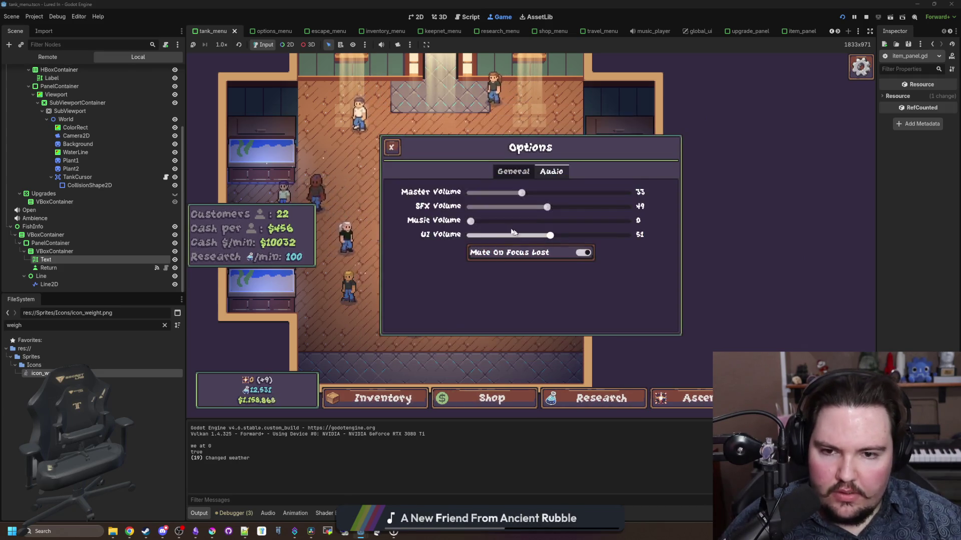
left_click_drag(627, 207, 526, 207)
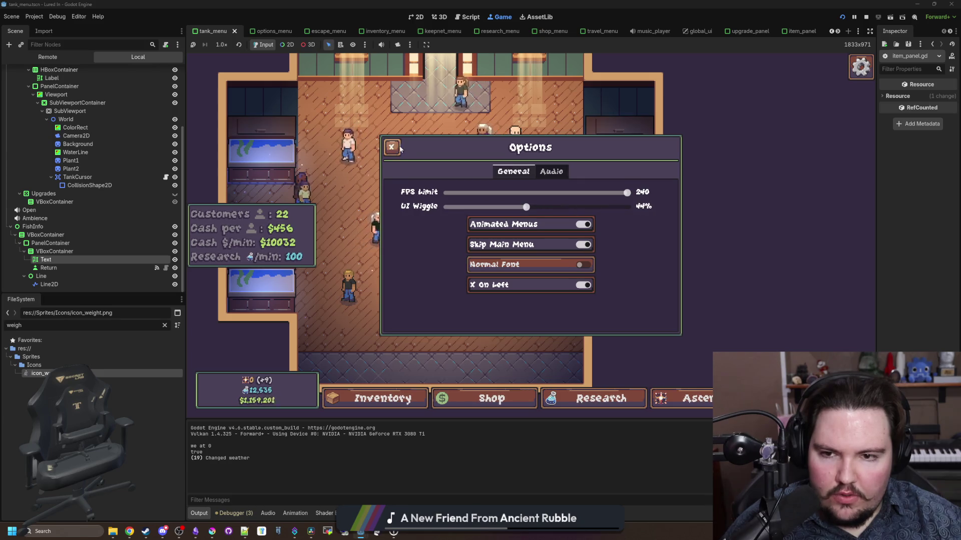
left_click(391, 147)
left_click(529, 210)
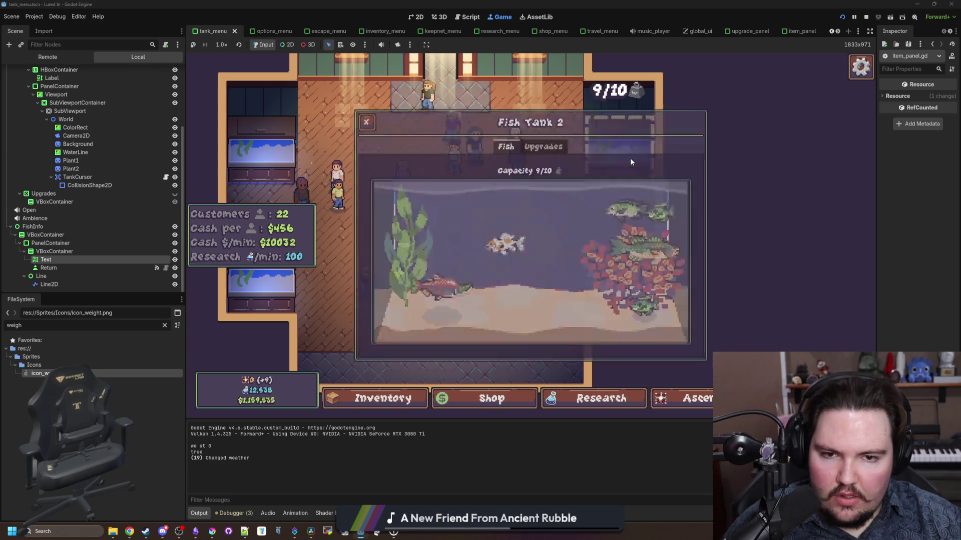
Step: Open the inventory of caught fish and look through its list
left_click(398, 398)
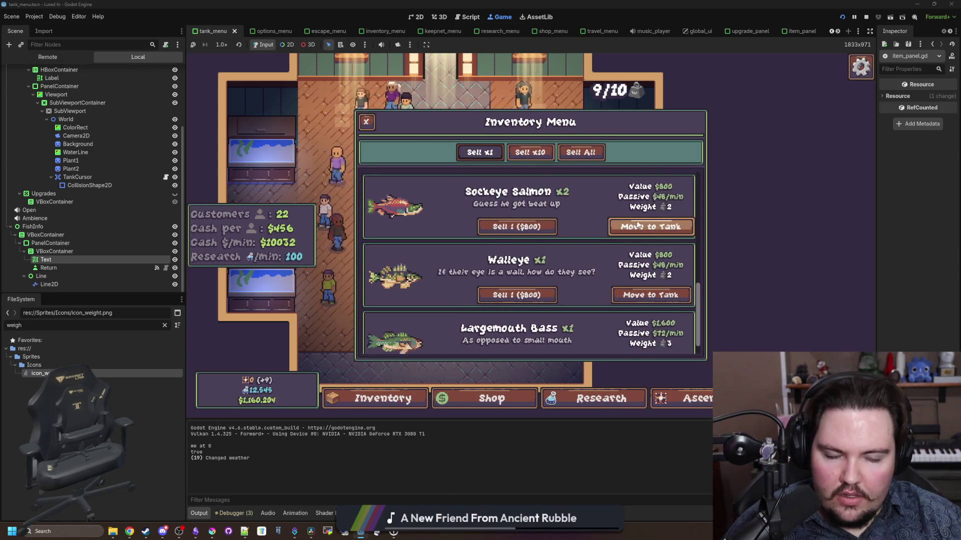
scroll(648, 220, "down", 1)
scroll(735, 241, "up", 5)
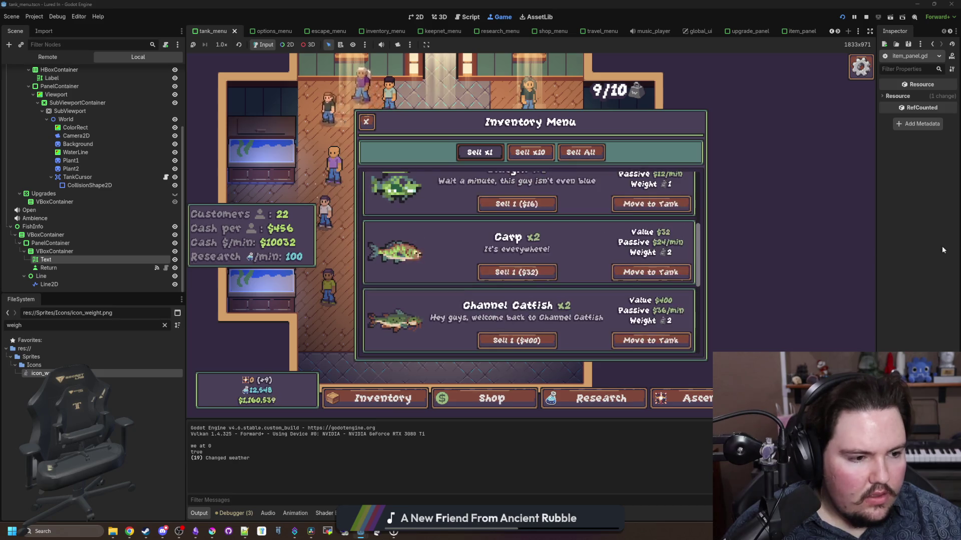
left_click(195, 532)
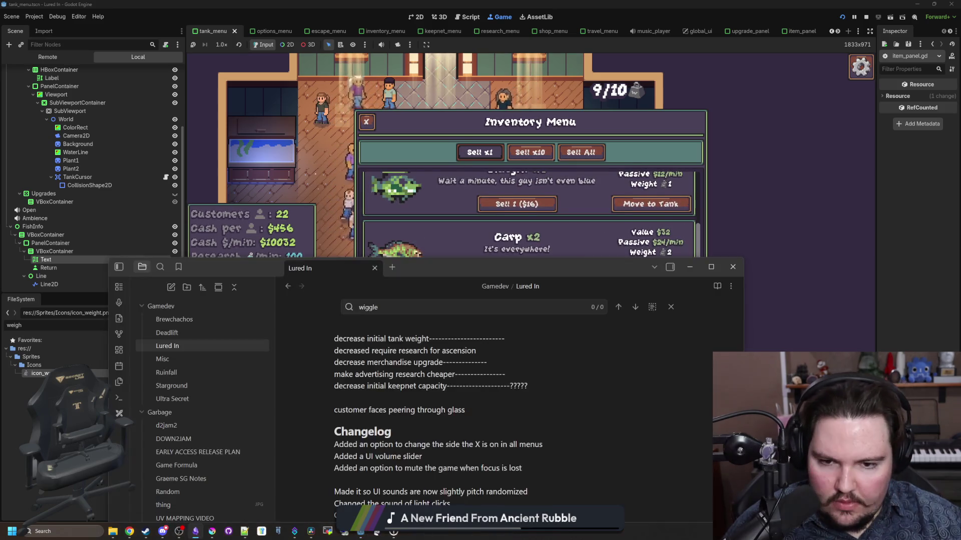
Step: Add changelog entries on matching inventory/tank cash values and color-coded item panel text
left_click_drag(263, 265, 273, 100)
scroll(485, 326, "up", 1)
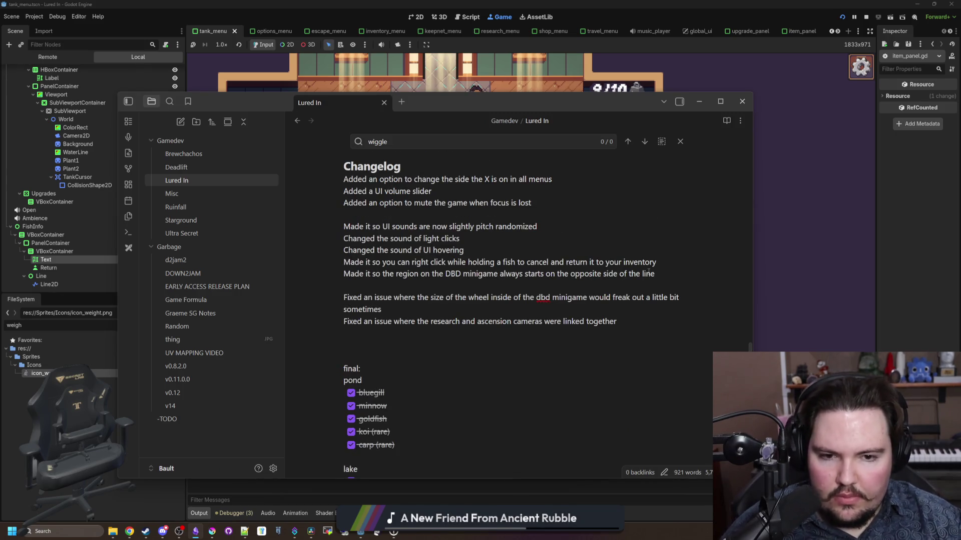
key("Return")
type("Made it so that cash values inside the inventory are the same as ones in the tank")
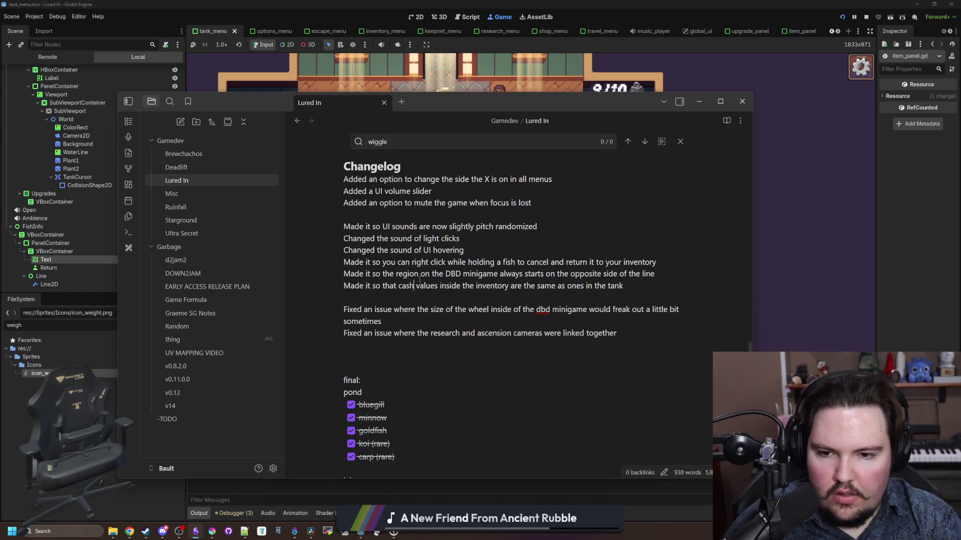
key("Return")
type("Color coded the text inside of the item panel (in the inventory)")
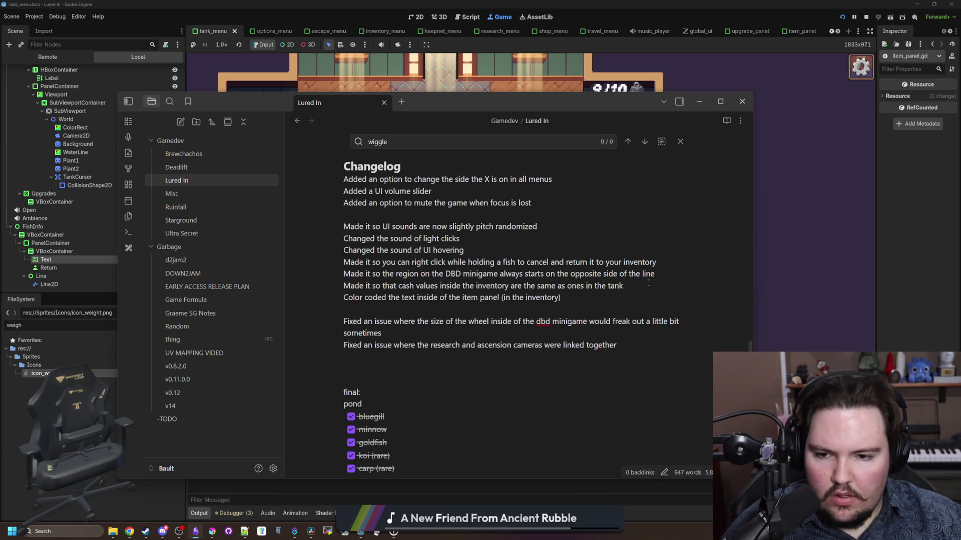
left_click(815, 295)
key("Escape")
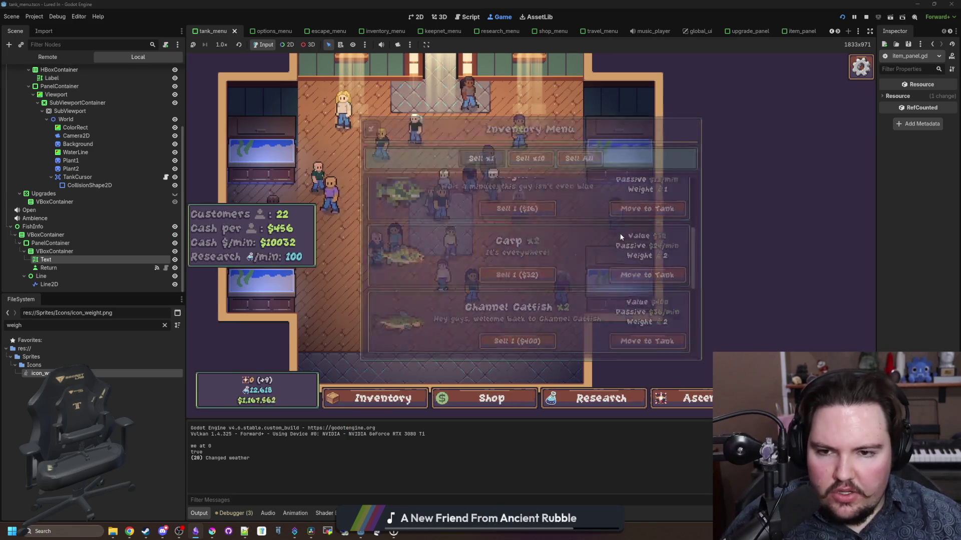
Step: Open the inventory and send the Walleye toward a tank
key("Escape")
key("Escape")
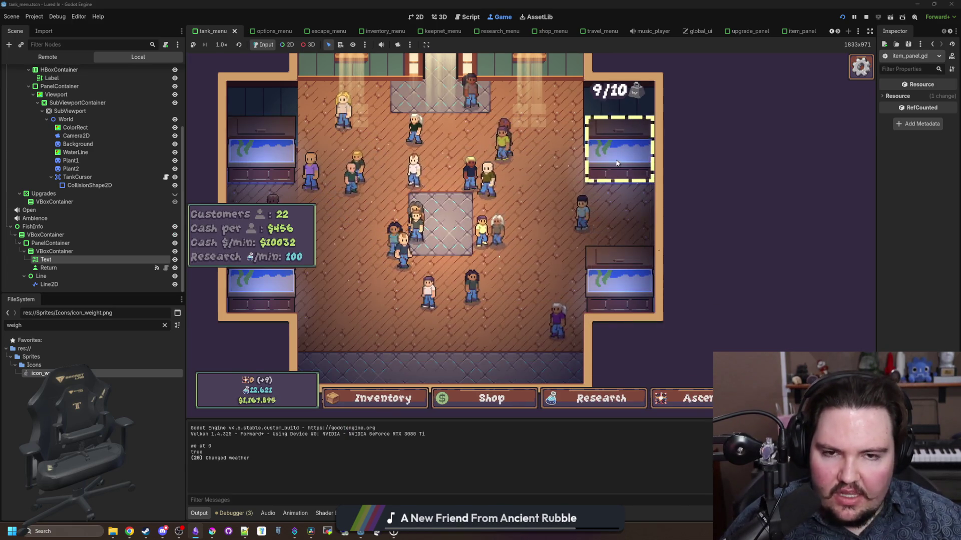
left_click(632, 214)
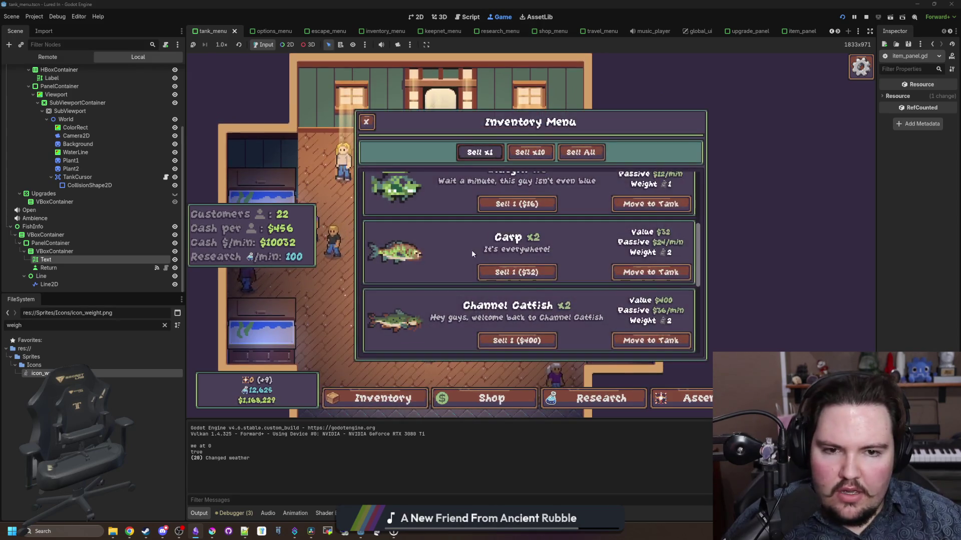
scroll(472, 250, "down", 5)
left_click(645, 272)
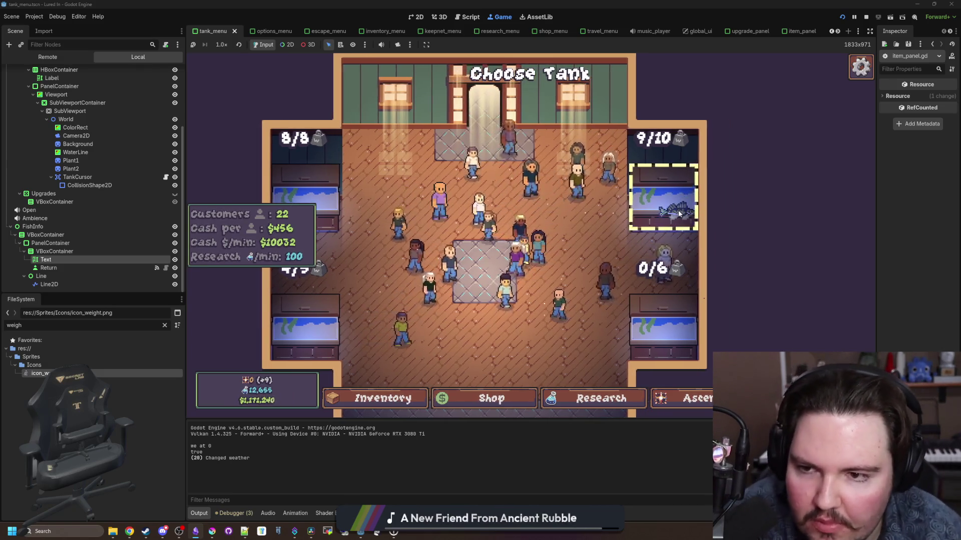
Step: Lift a fish out of the top-right tank and carry it across the tanks
scroll(646, 192, "down", 3)
scroll(627, 211, "up", 3)
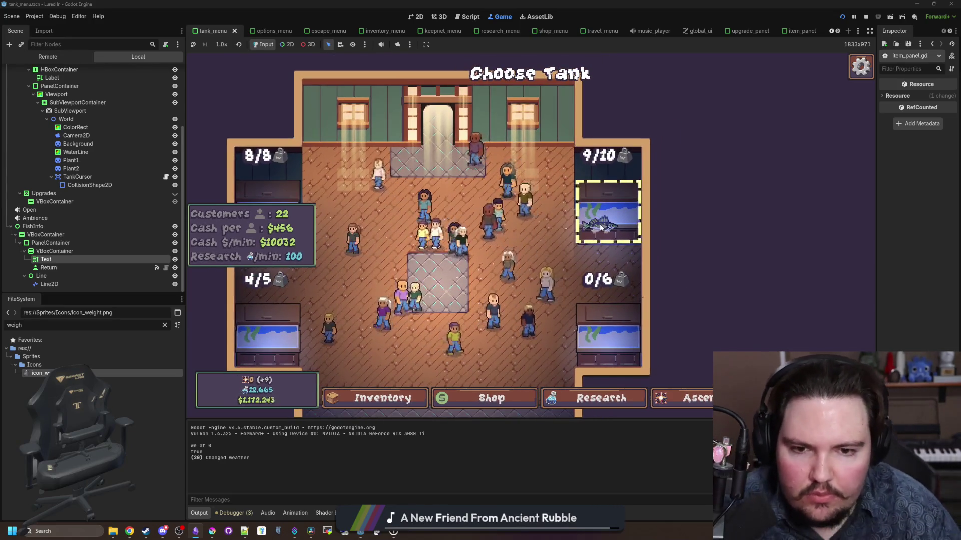
mouse_move(629, 212)
left_mouse_down()
mouse_move(499, 271)
mouse_move(480, 253)
mouse_move(483, 207)
mouse_move(470, 253)
mouse_move(536, 247)
mouse_move(610, 200)
mouse_move(563, 221)
left_mouse_up()
scroll(479, 247, "down", 1)
scroll(562, 221, "up", 1)
double_click(136, 325)
Step: Filter the project files for 'fish' and open fish_tank.gd
type("tank")
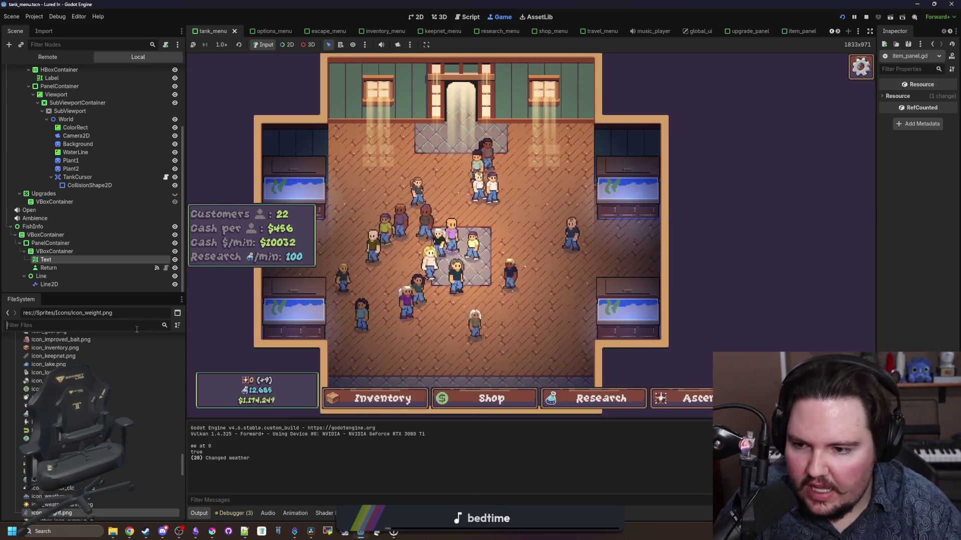
double_click(136, 325)
type("fish")
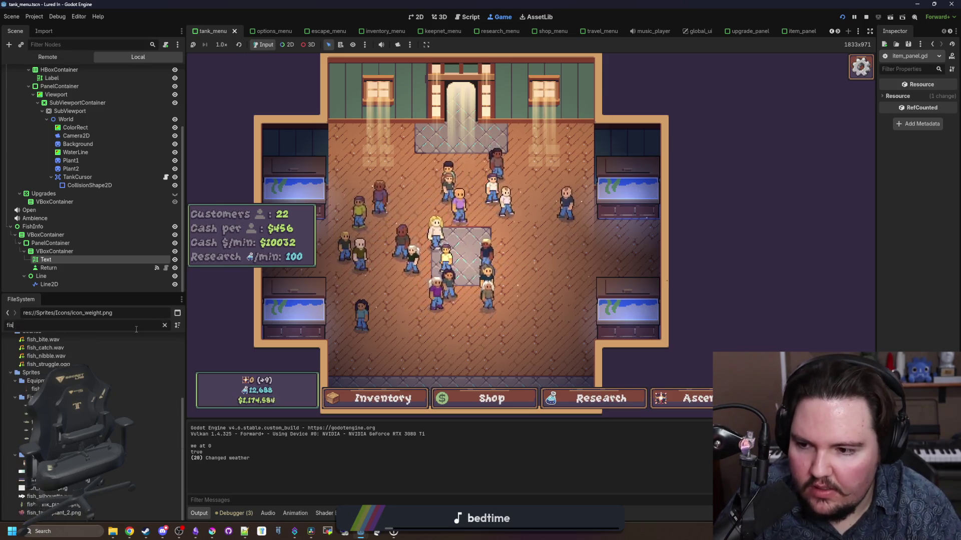
double_click(120, 381)
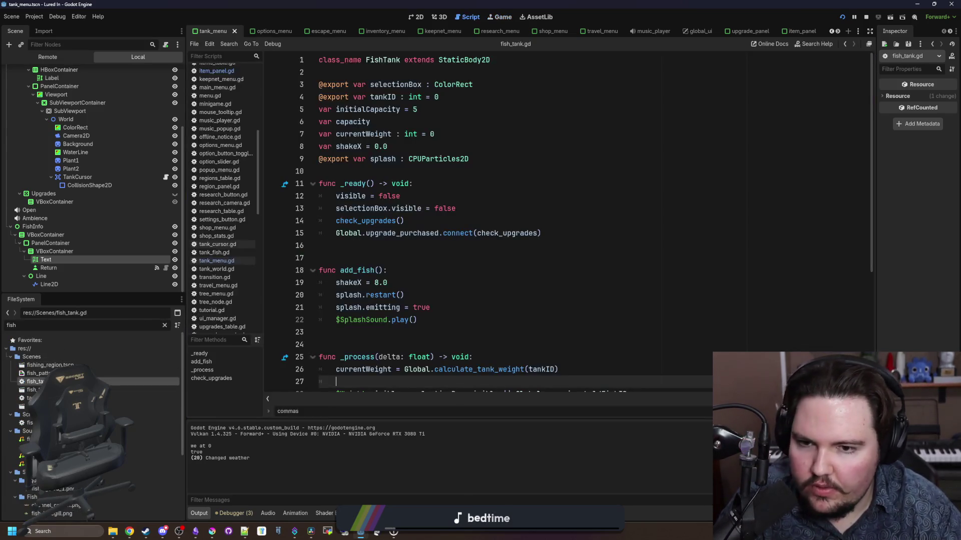
scroll(435, 293, "down", 4)
scroll(421, 276, "down", 1)
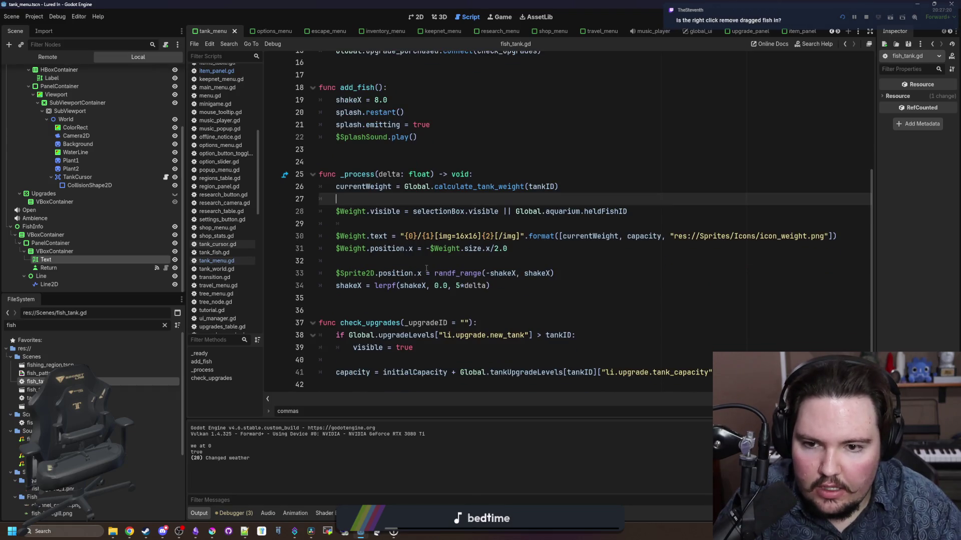
Step: Add 'if Global.aquarium.heldFishID:' with an 'else:' branch below the weight visibility line
left_click(447, 259)
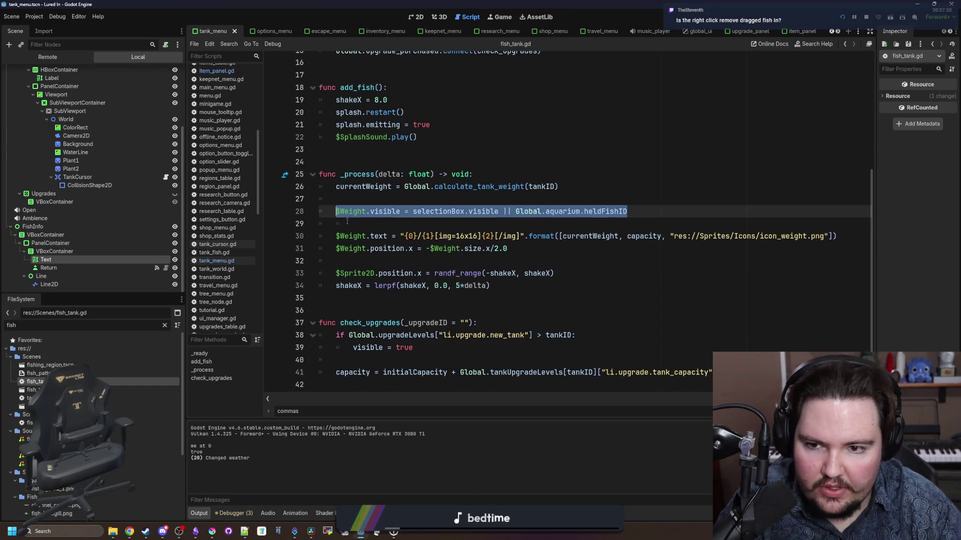
left_click(347, 221)
key("Return")
key("Return")
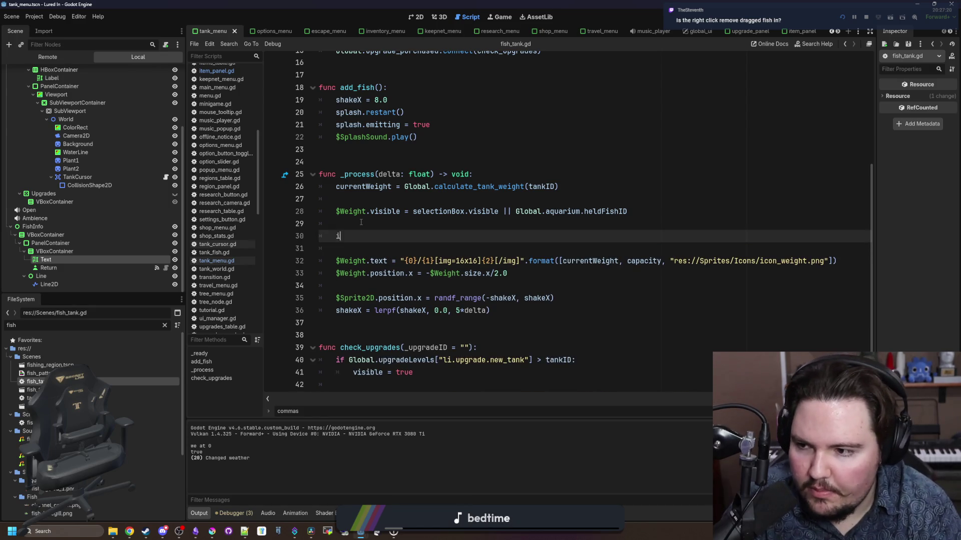
scroll(360, 222, "up", 1)
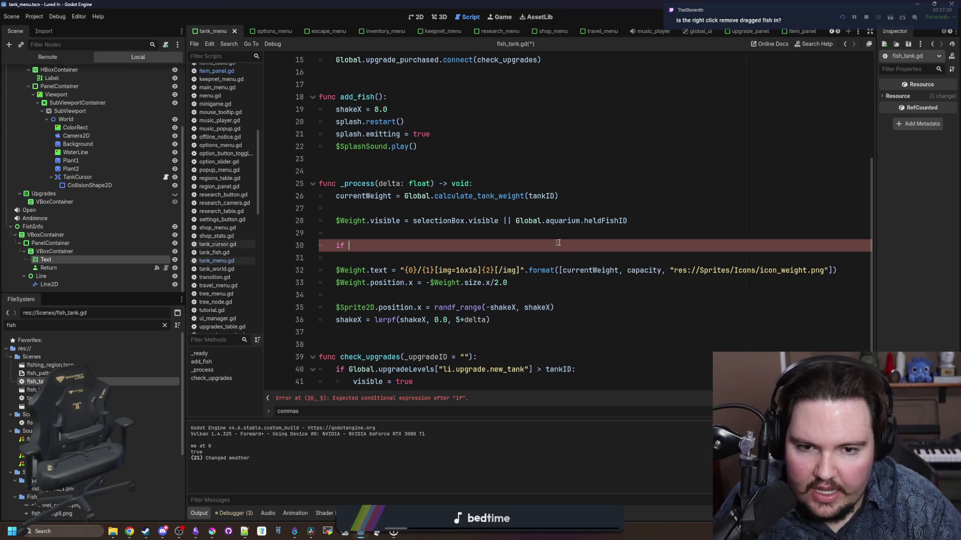
left_click_drag(627, 221, 543, 222)
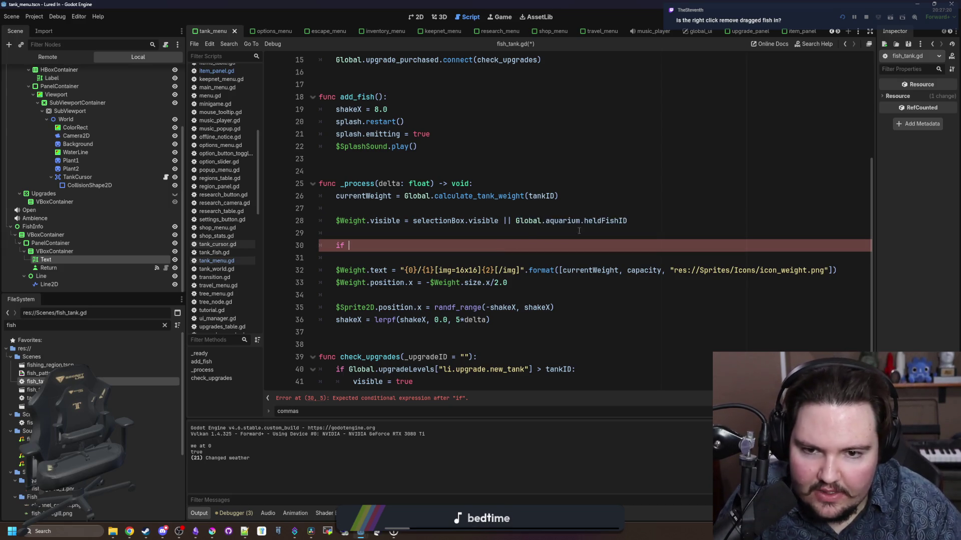
left_click_drag(627, 220, 546, 224)
left_click(466, 243)
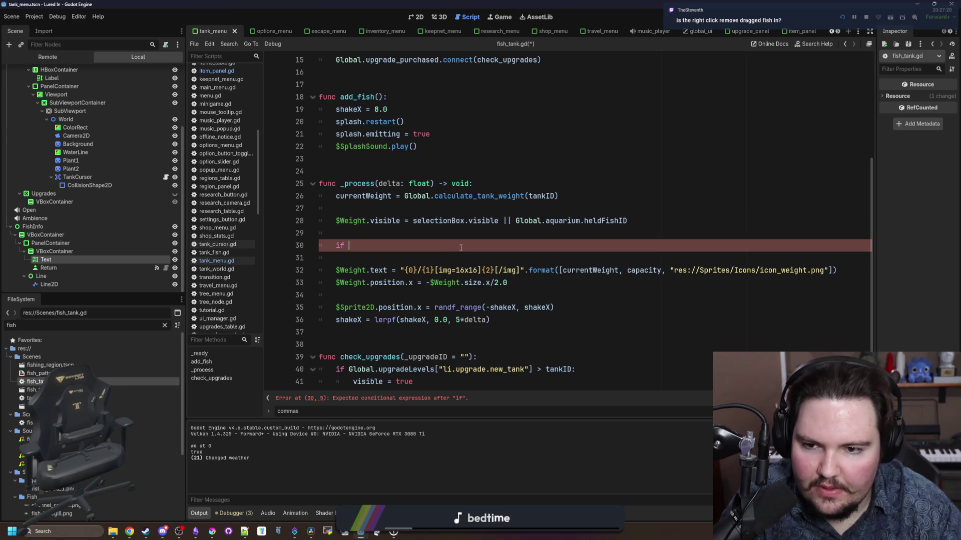
key("Return")
key("Return")
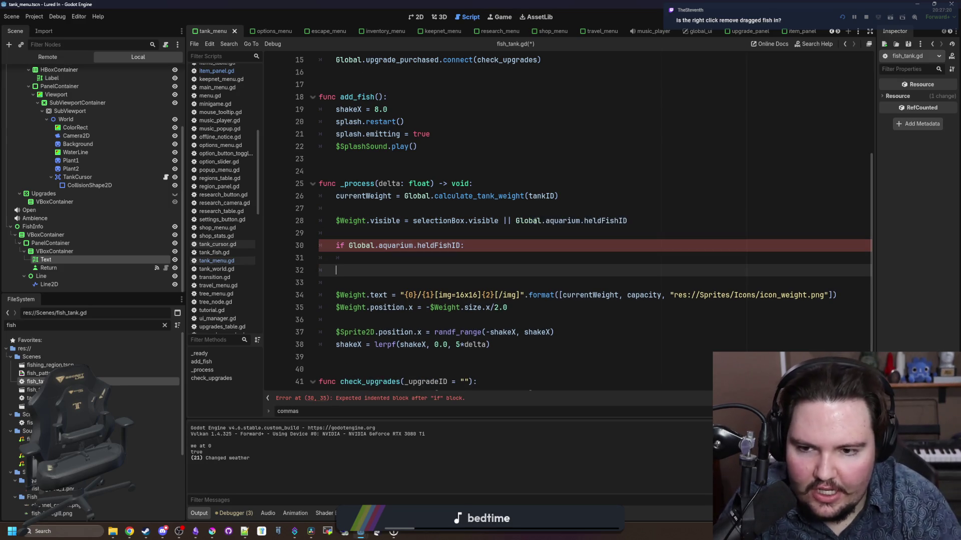
type("else:")
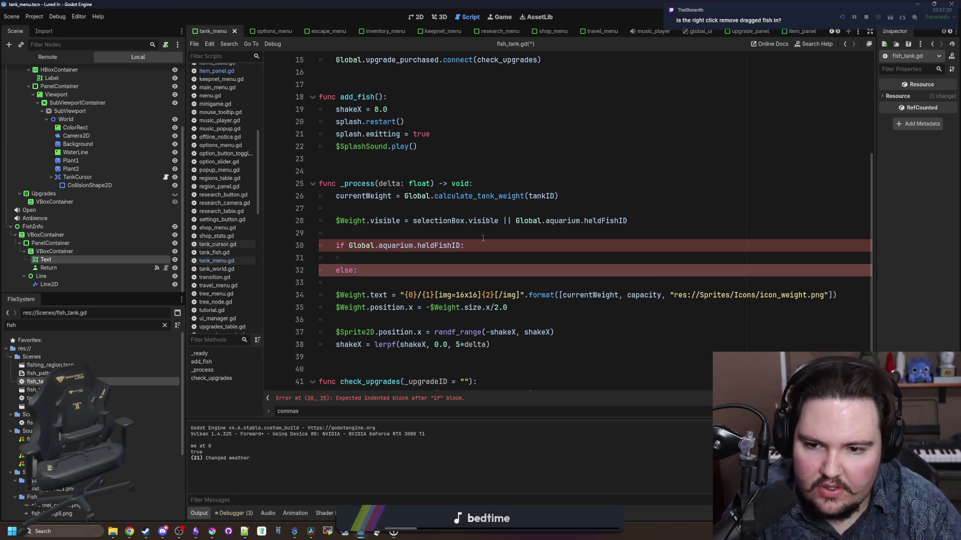
key("Return")
Step: Make the else branch set $Weight.text.modulate = Color.WHITE
left_click(388, 309)
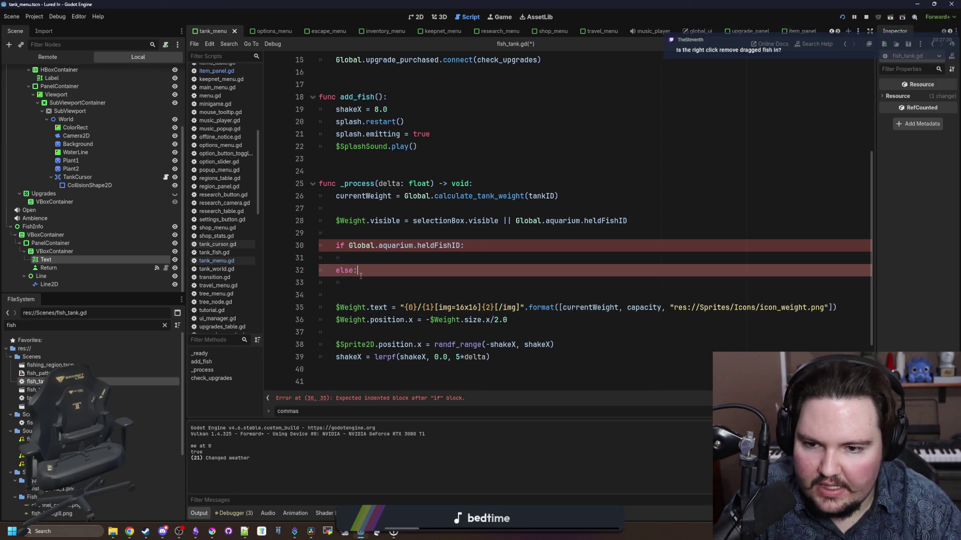
left_click(361, 284)
type(".text.modula")
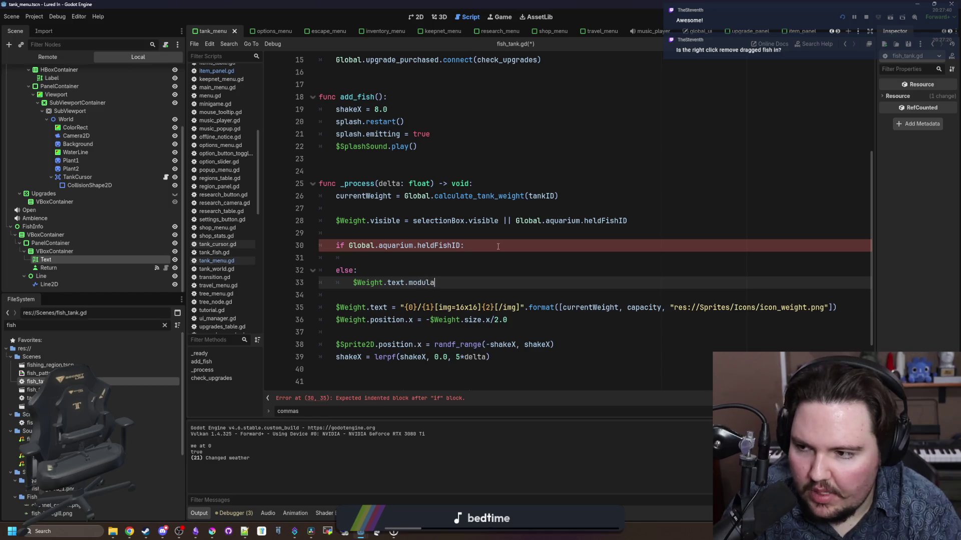
key("BackSpace")
key("BackSpace")
key("BackSpace")
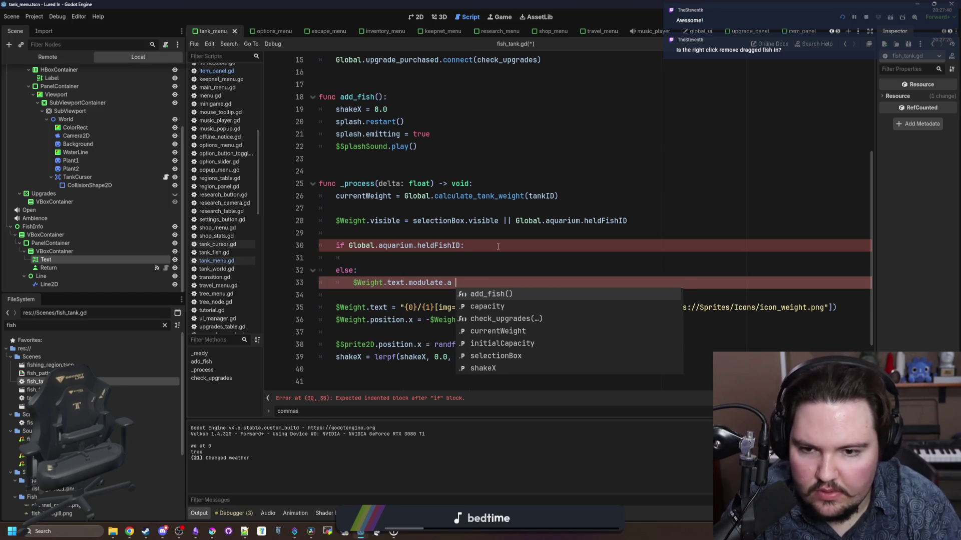
type("= Color.WHITE")
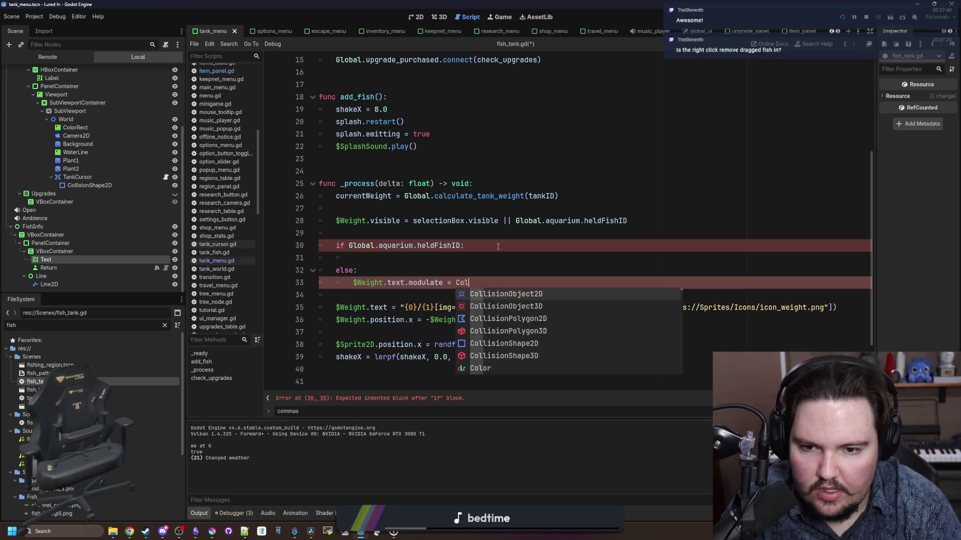
key("Escape")
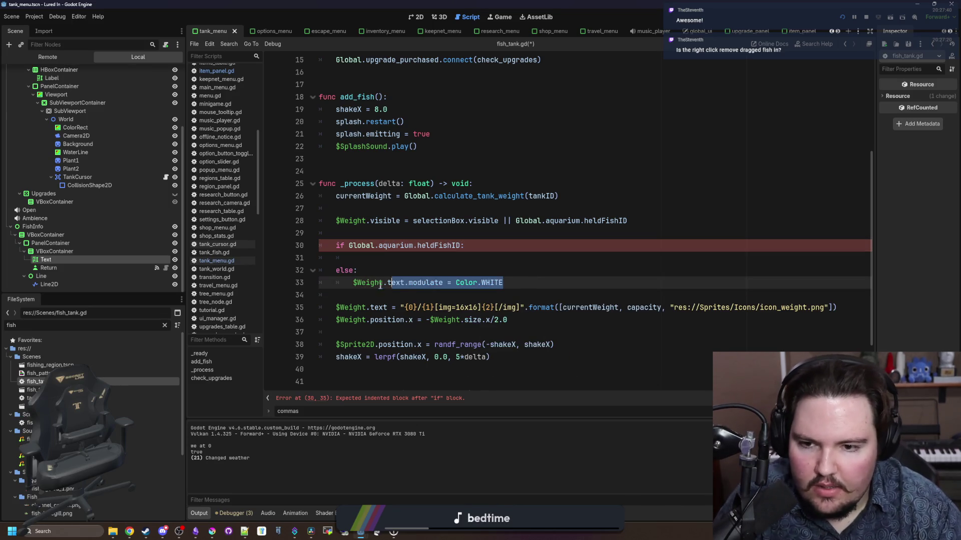
Step: Copy the Color.WHITE assignment into the if branch as well
left_click_drag(503, 283, 353, 284)
key("ctrl+c")
left_click(379, 262)
key("ctrl+v")
left_click(513, 250)
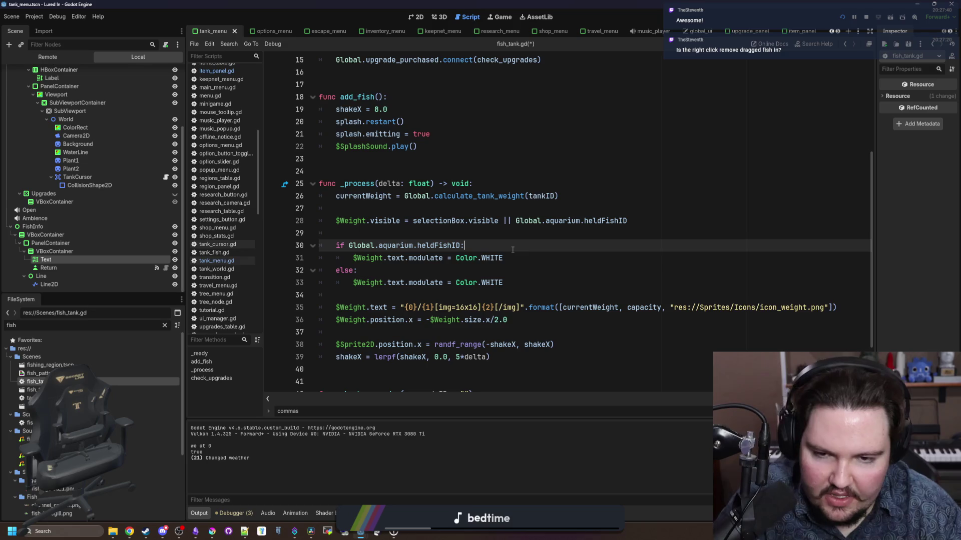
left_click(544, 255)
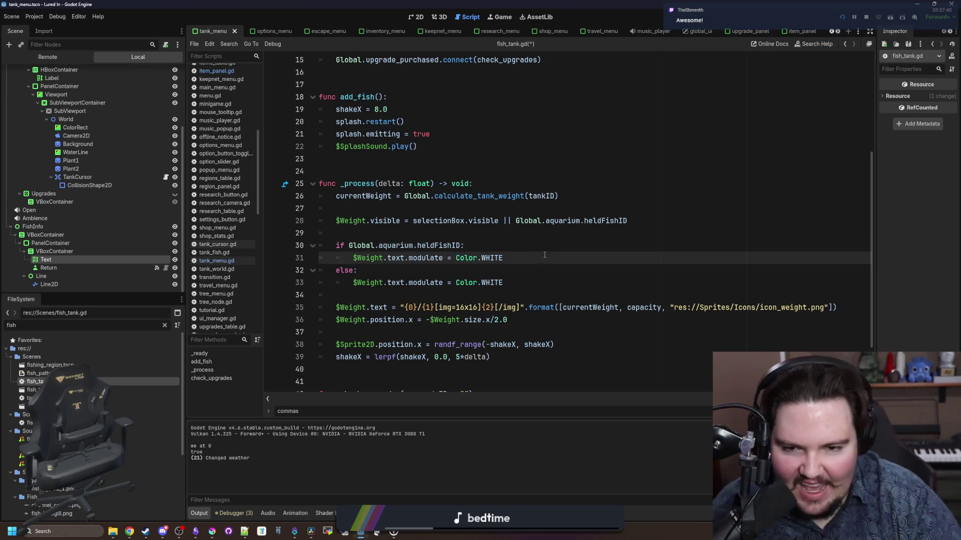
left_click(211, 531)
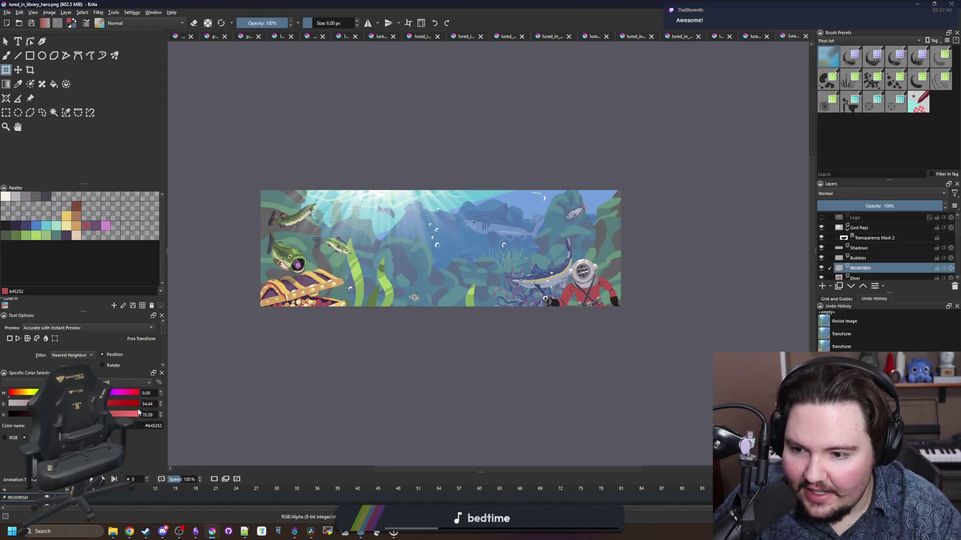
Step: Replace the if branch's colour with Color("#b45252") using the red copied from Krita
key("alt+Tab")
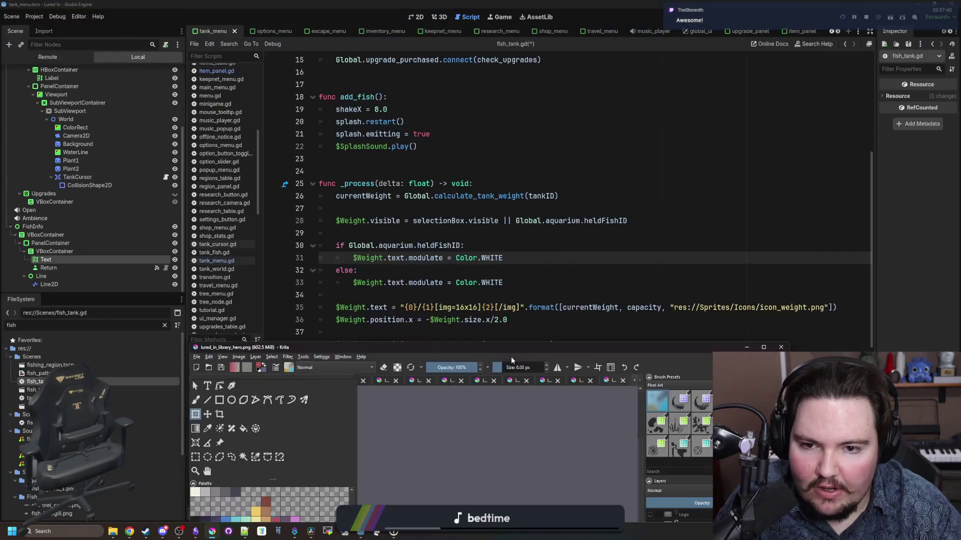
left_click_drag(502, 258, 491, 258)
type("(")
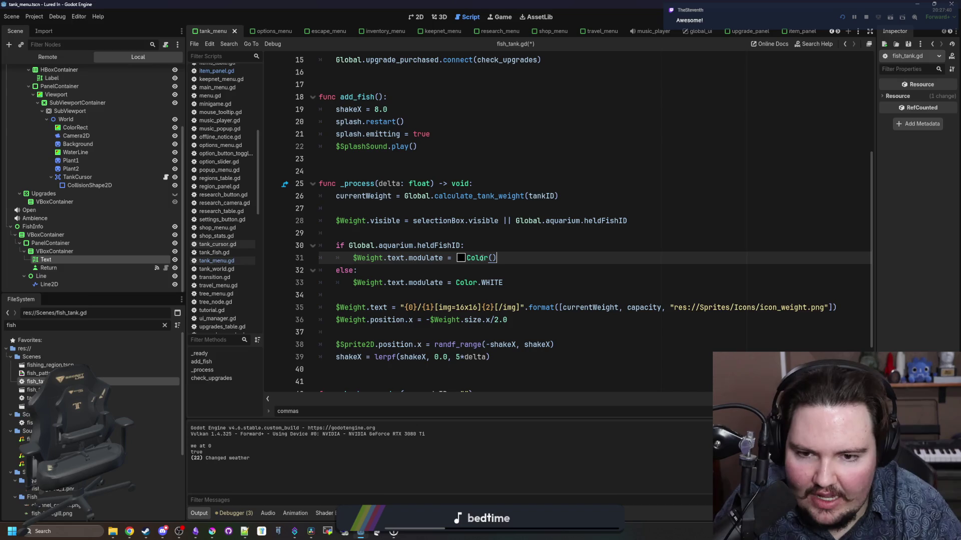
type("\"")
key("ctrl+v")
Step: Test-run with F5, then drop .text on lines 31 and 33 so $Weight is modulated
key("F5")
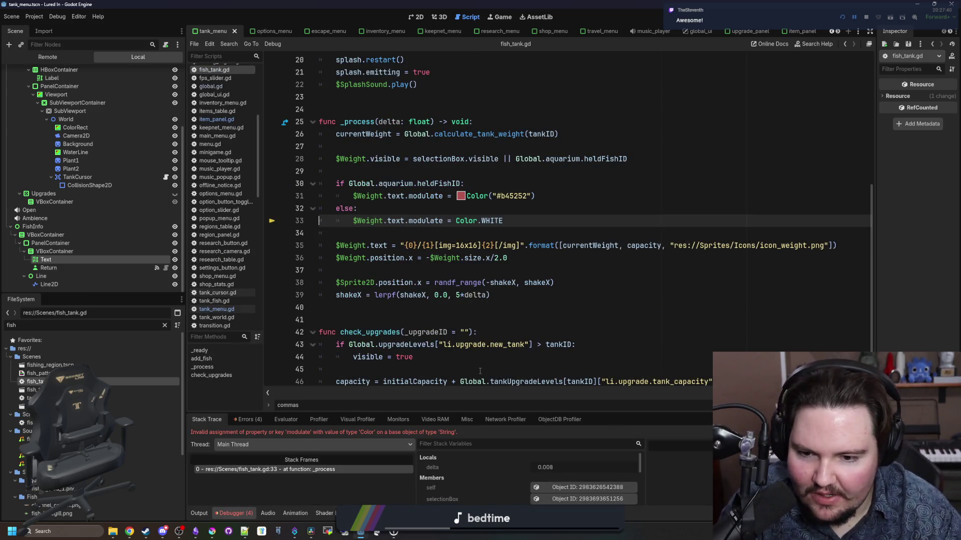
scroll(489, 238, "up", 1)
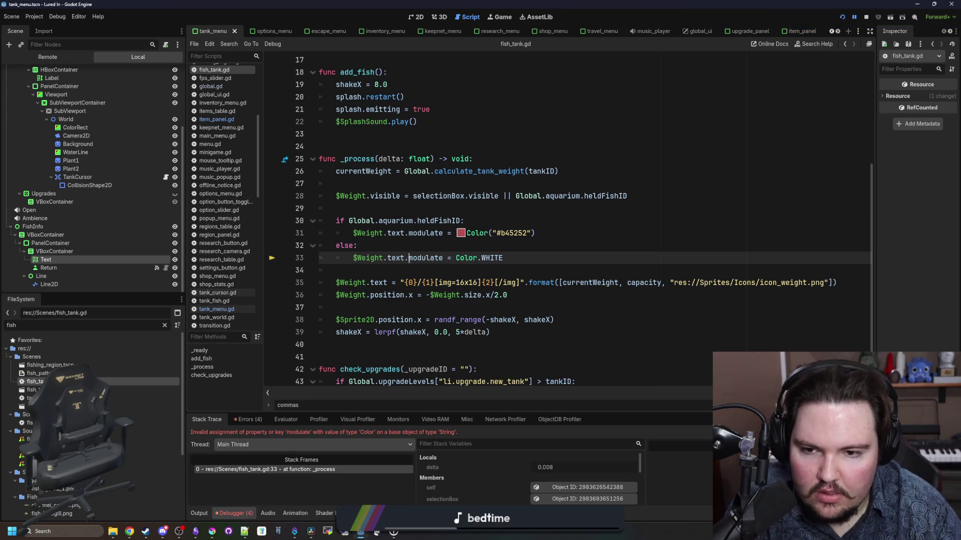
key("BackSpace")
key("BackSpace")
left_click(408, 233)
key("BackSpace")
key("BackSpace")
left_click(398, 247)
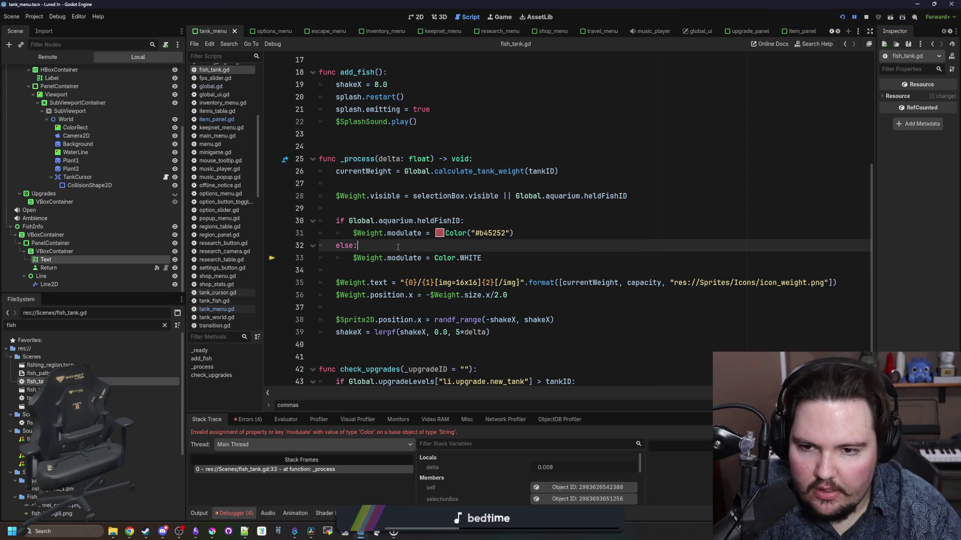
Step: Stop the errored game and return to the colour code
left_click(867, 20)
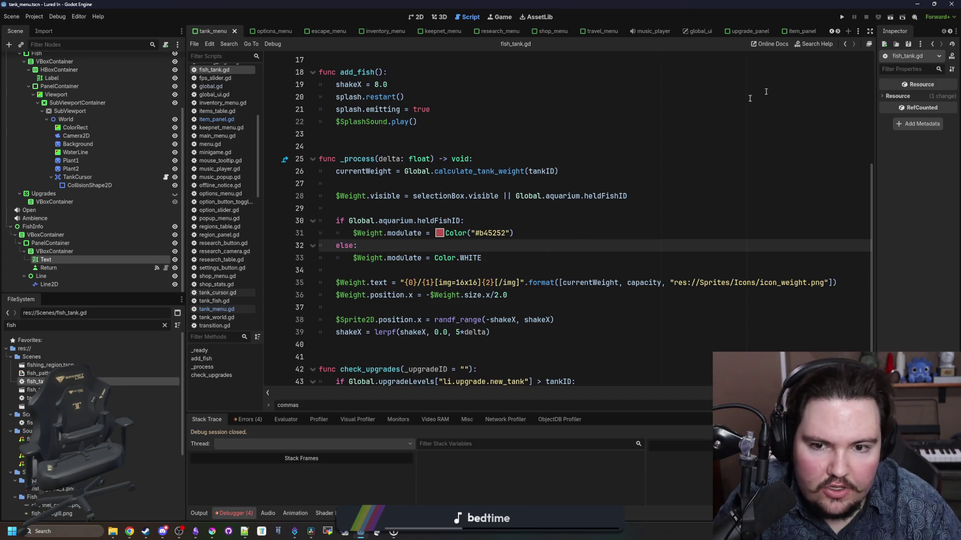
left_click(445, 206)
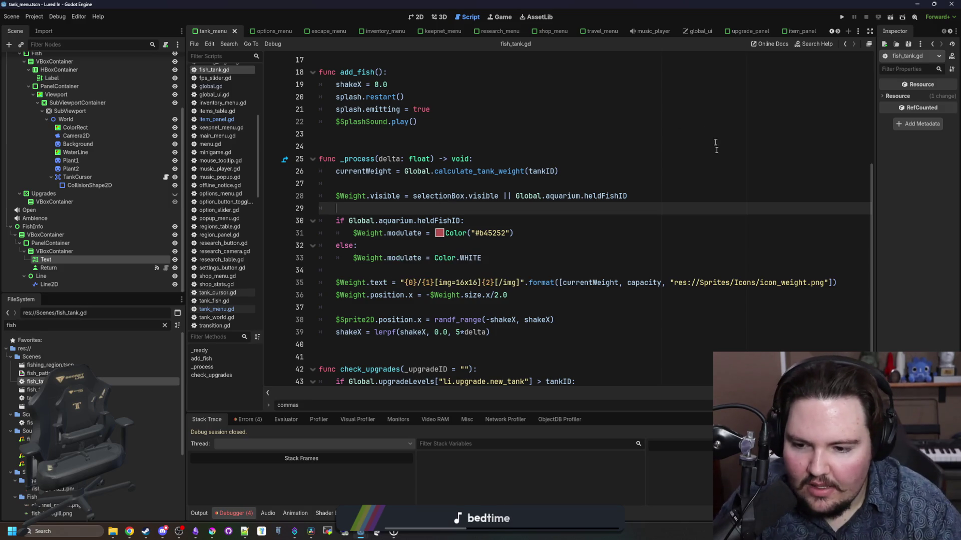
left_click(493, 232)
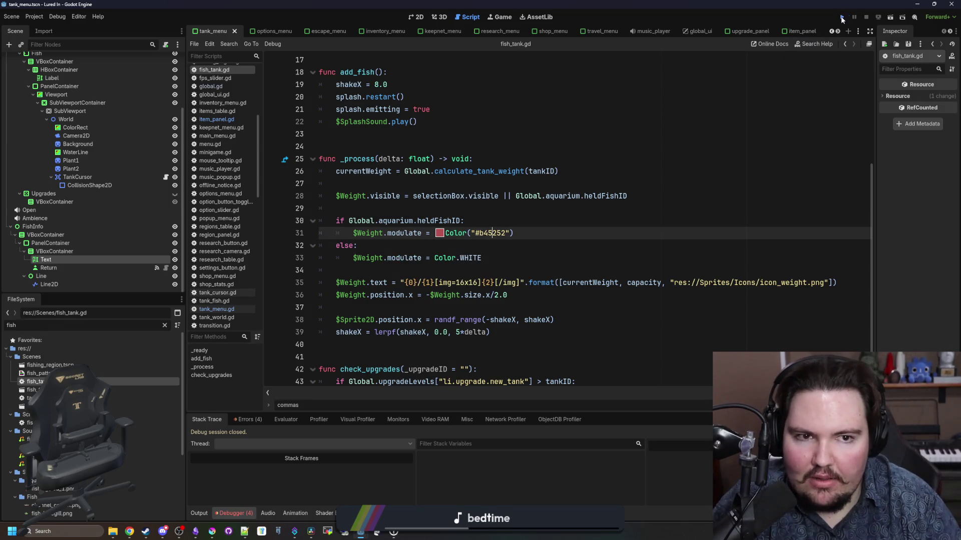
left_click(842, 18)
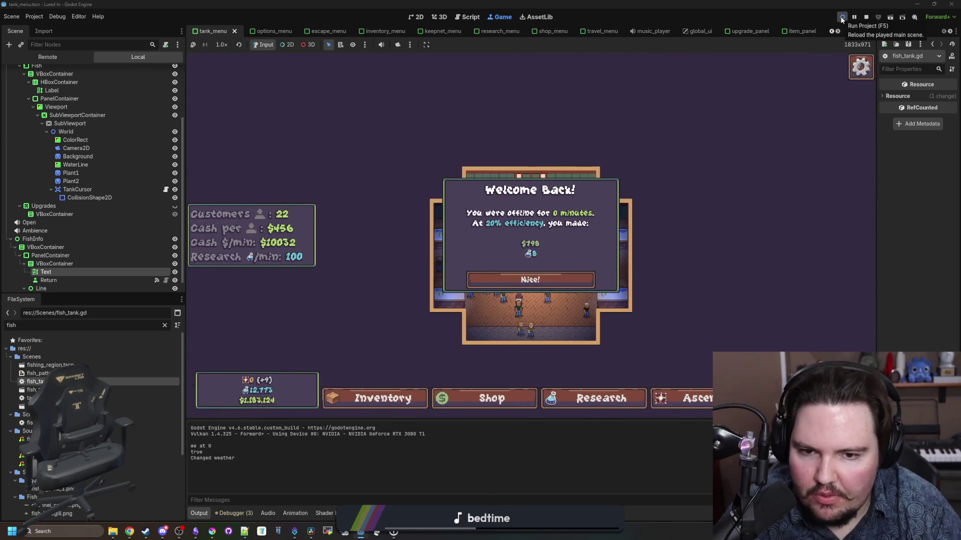
left_click(530, 279)
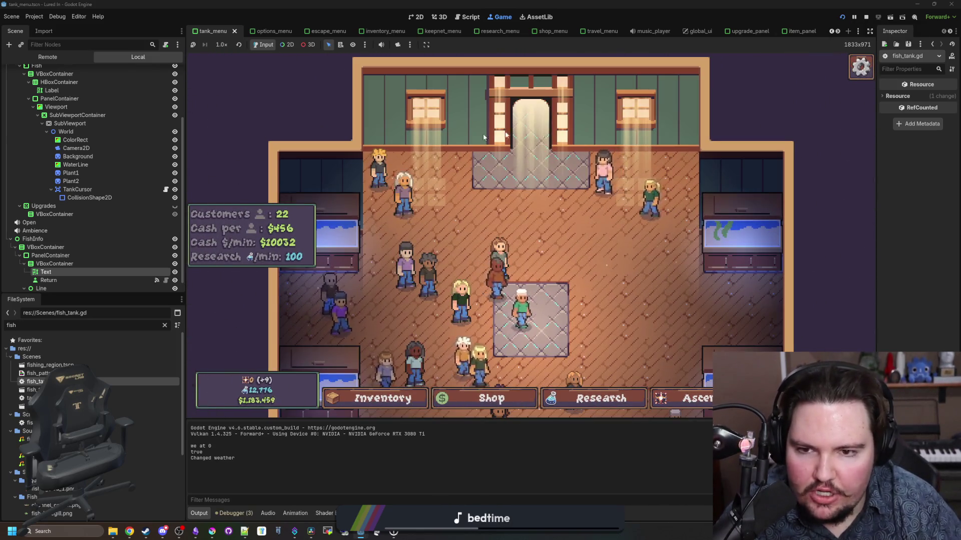
scroll(483, 137, "down", 5)
scroll(475, 181, "up", 3)
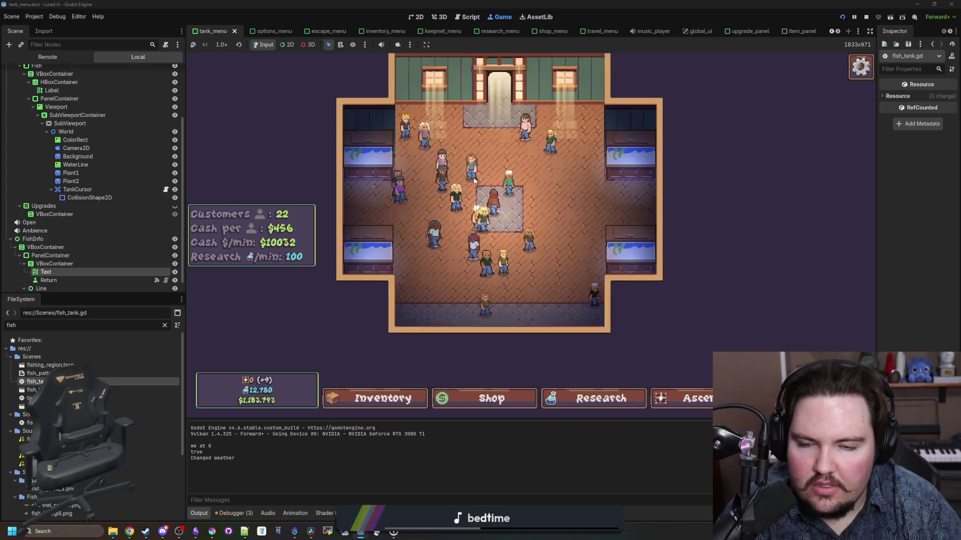
scroll(474, 181, "up", 1)
scroll(386, 388, "up", 1)
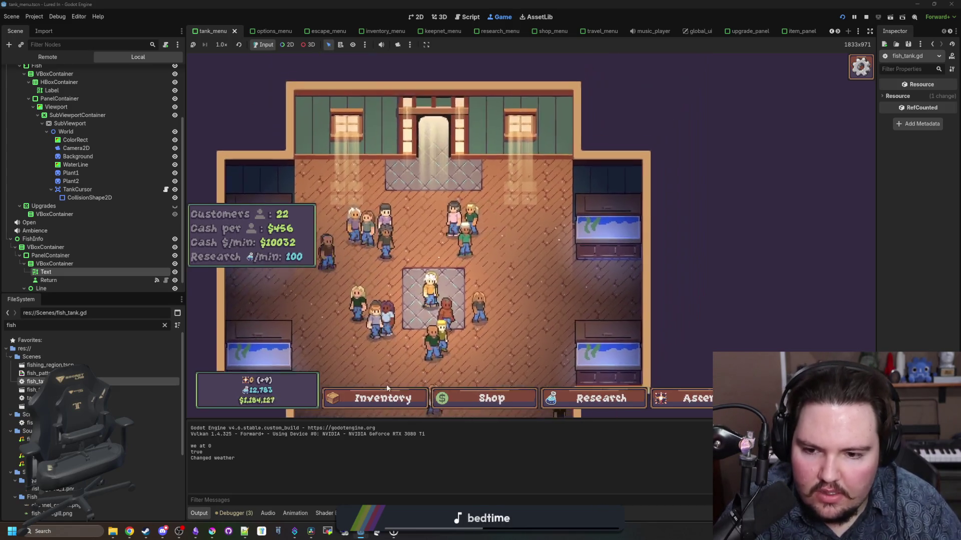
left_click(387, 393)
left_click(648, 223)
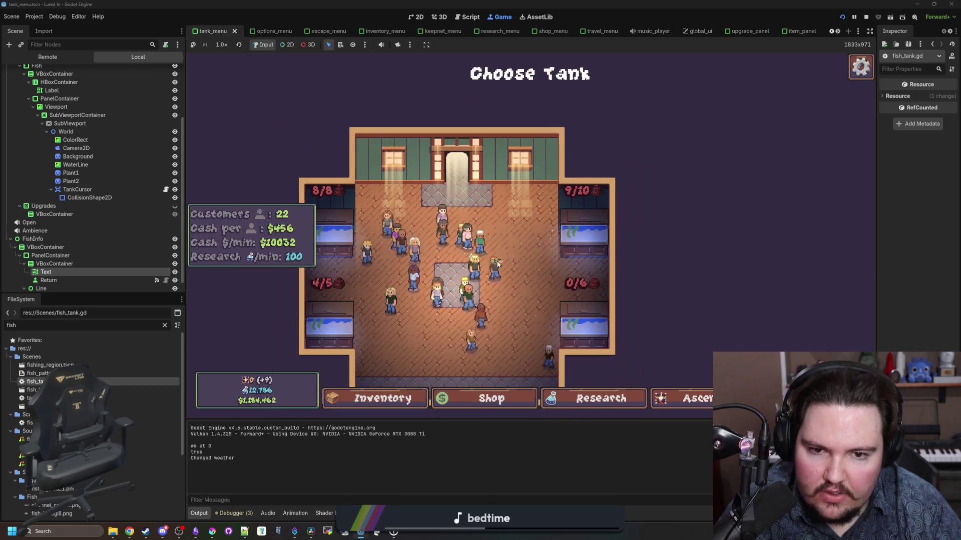
scroll(498, 264, "up", 2)
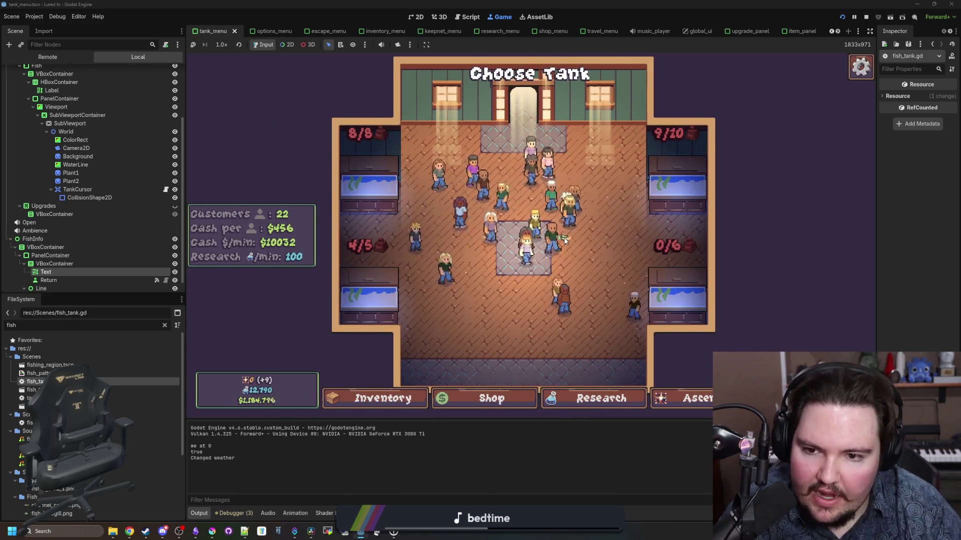
scroll(120, 199, "up", 3)
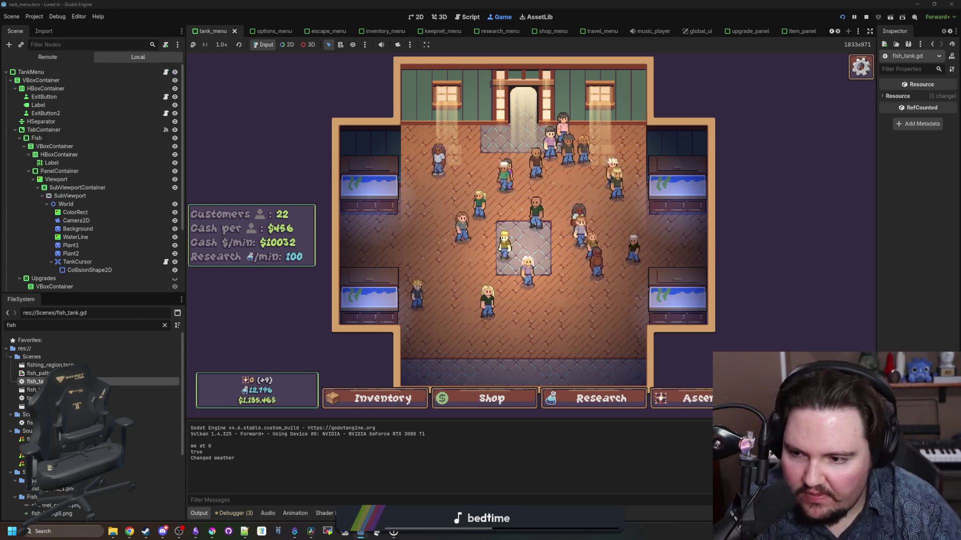
key("ctrl+F3")
left_click(491, 224)
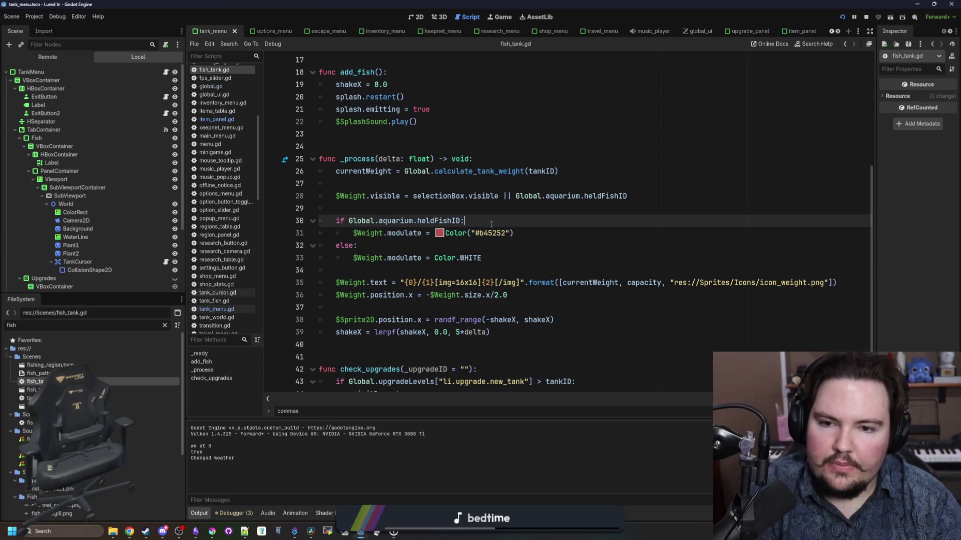
Step: Add var fishData = Global.itemsTable.get(Global.aquarium.heldFishID) inside the held-fish branch
key("Return")
key("Return")
key("Up")
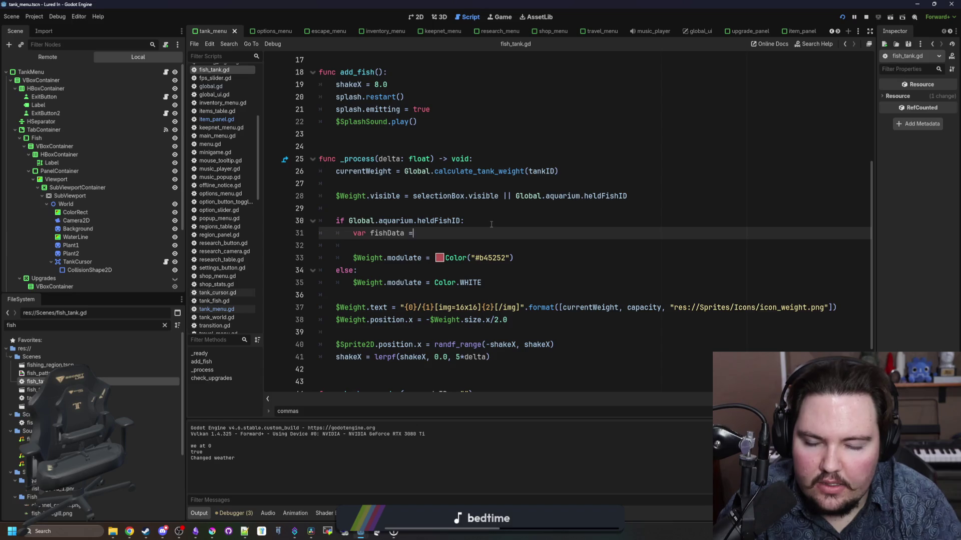
type("Global.")
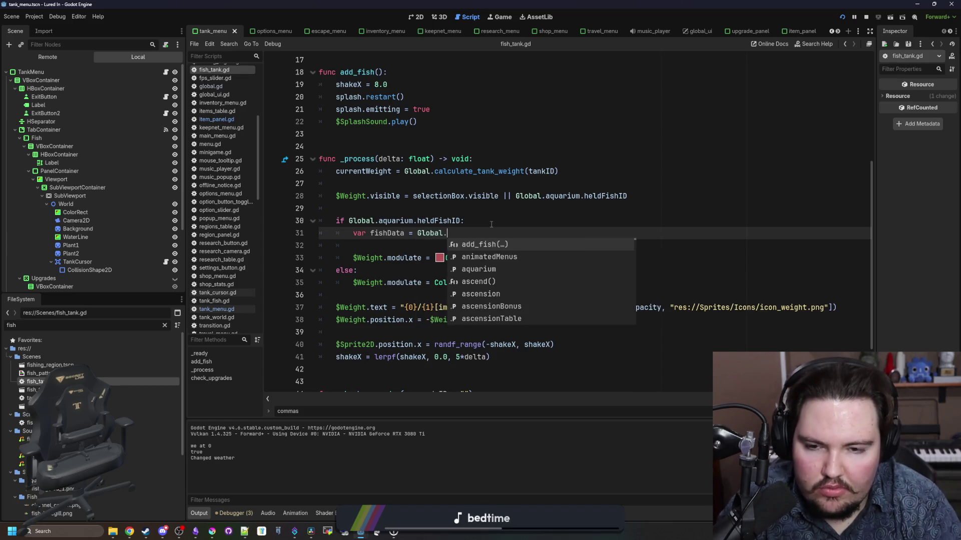
type("fi")
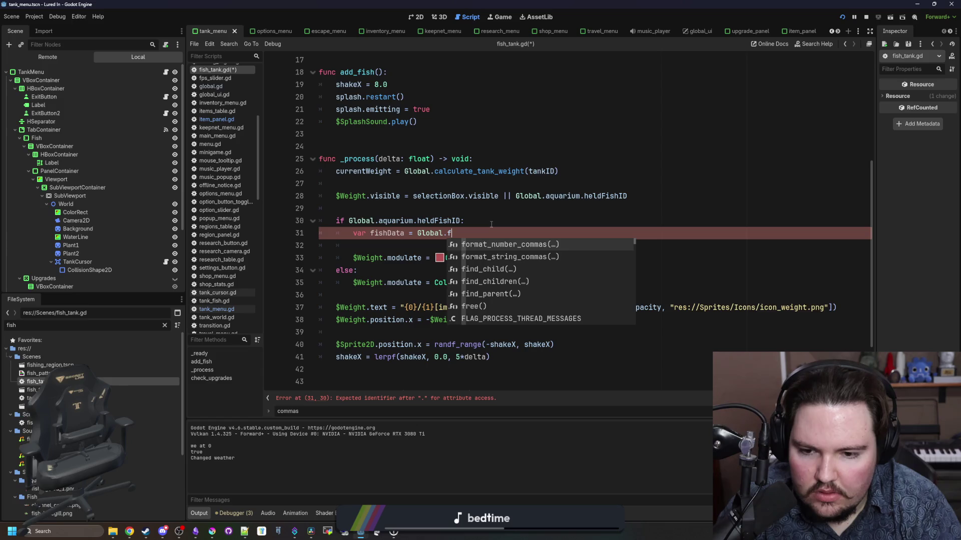
key("BackSpace")
key("BackSpace")
type("get_f")
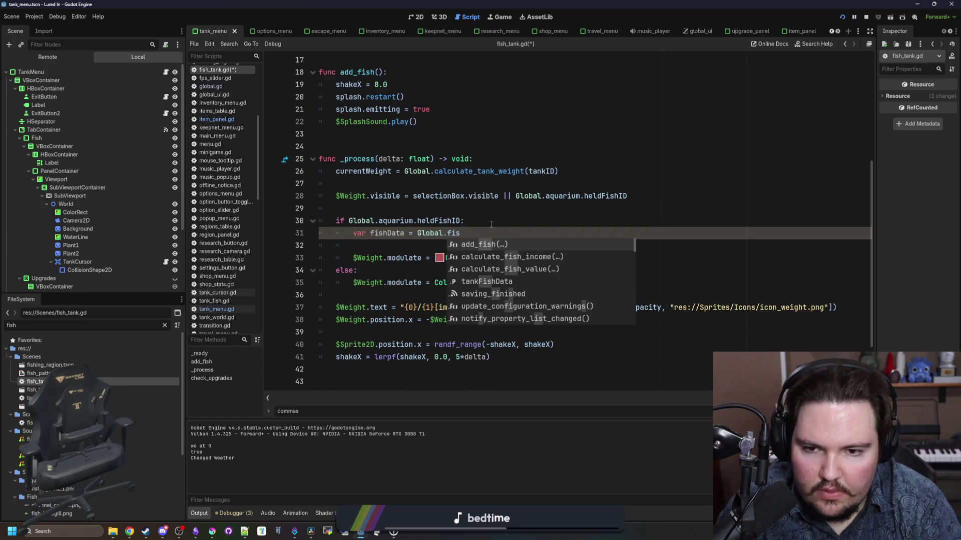
type("is")
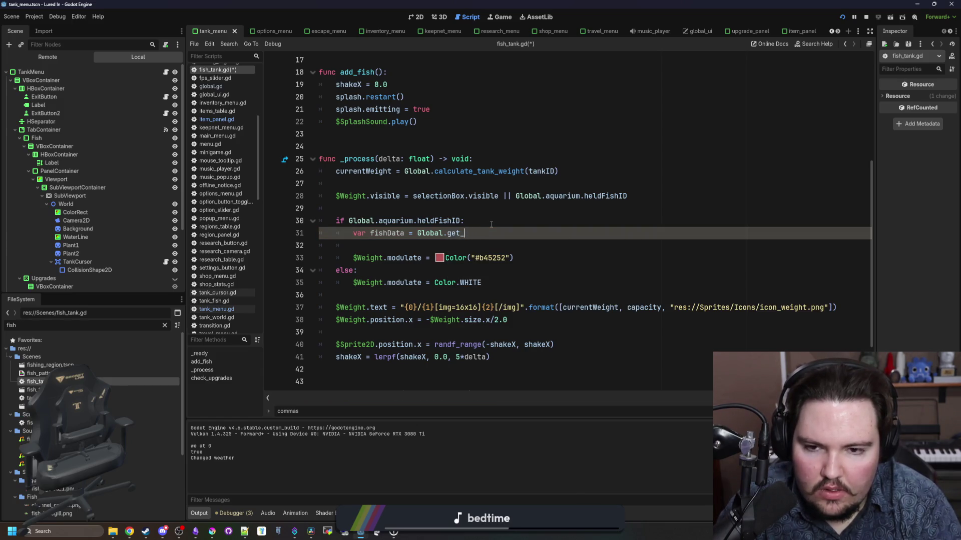
type("temsTable/")
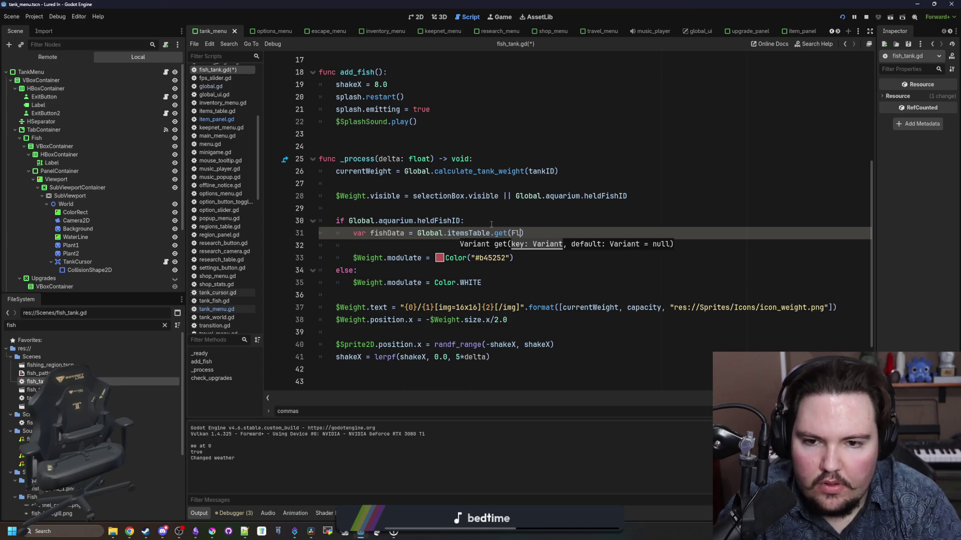
key("BackSpace")
key("BackSpace")
key("BackSpace")
type("Global")
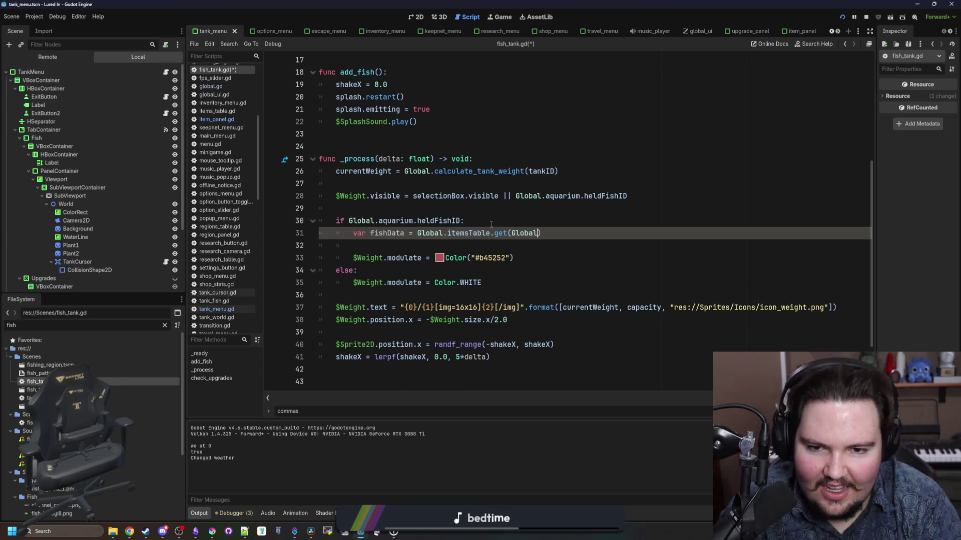
type(".aquarium.")
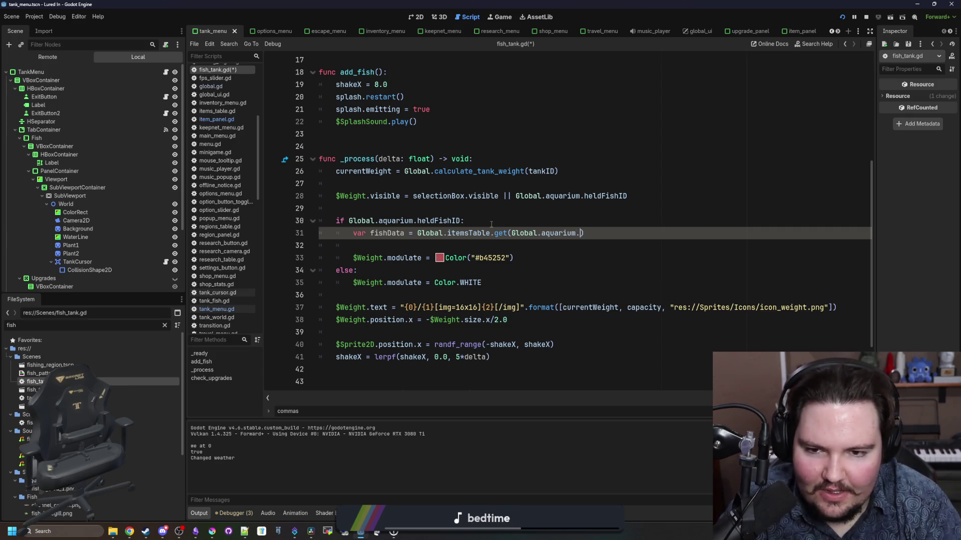
type("heldFishID")
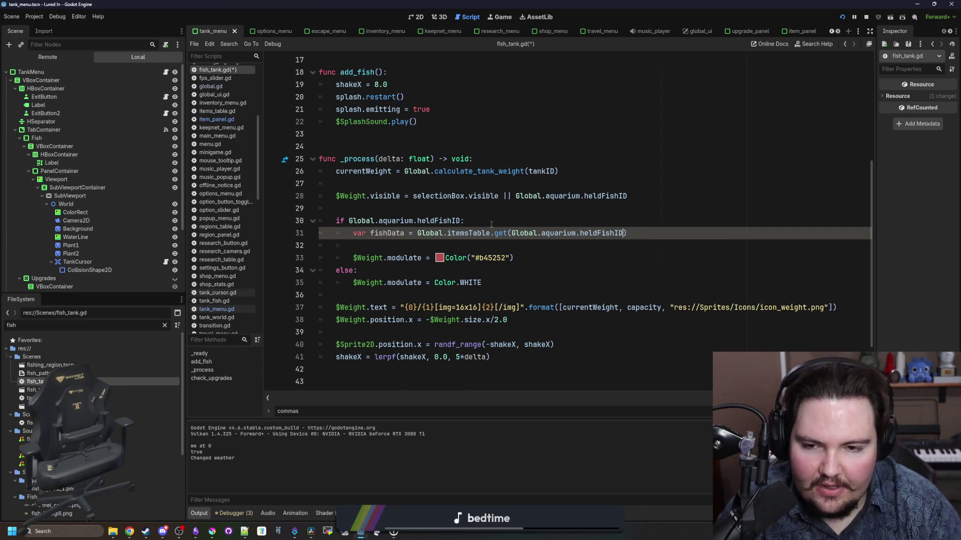
Step: Begin a new 'if currentWeight' line below the fishData lookup
key("Return")
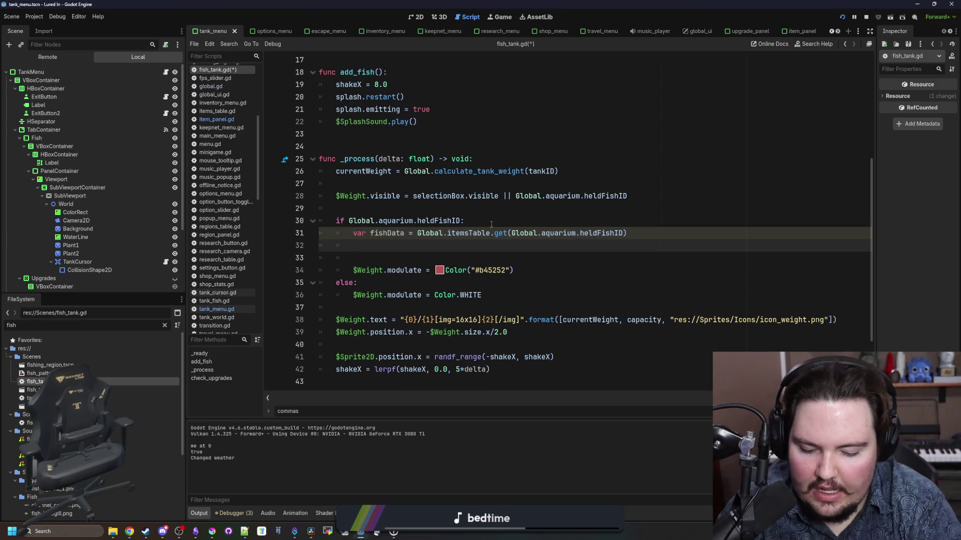
type("if curre")
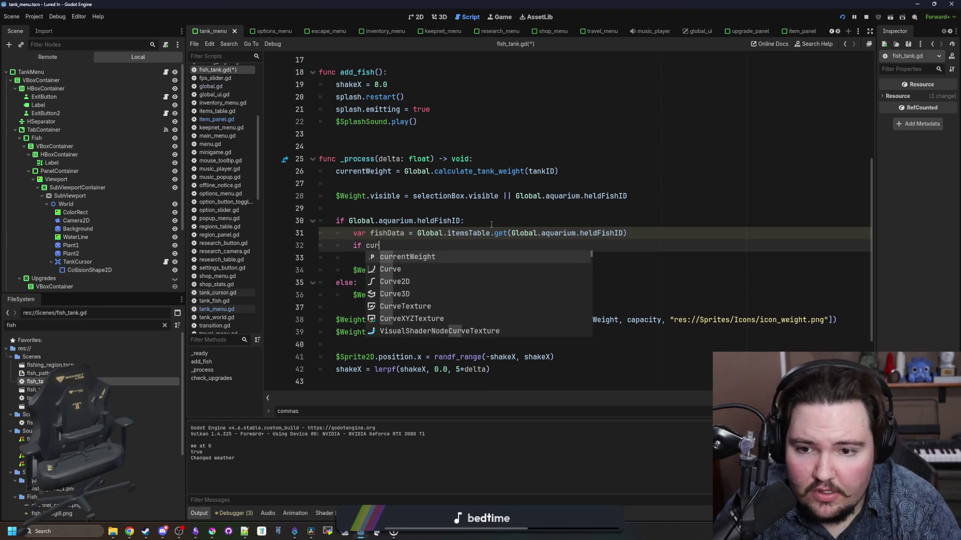
key("Return")
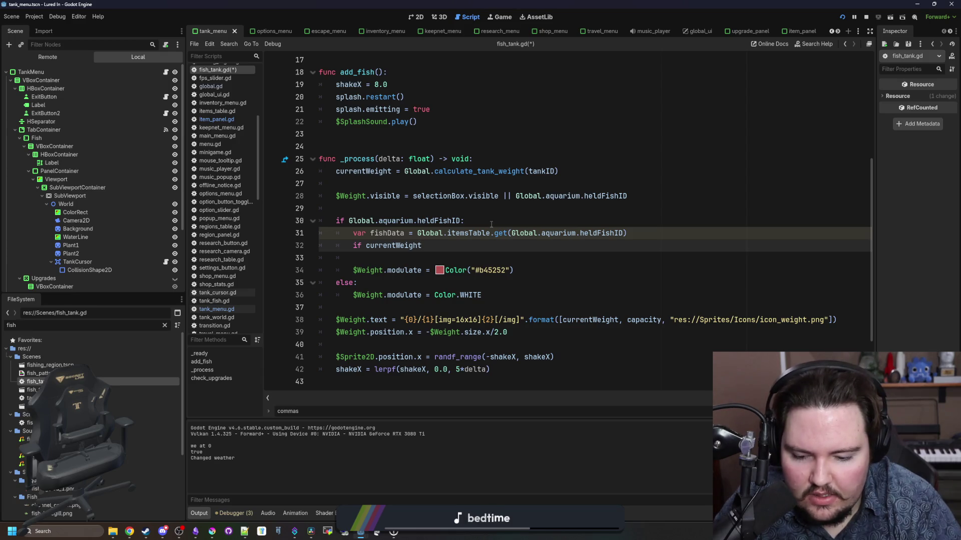
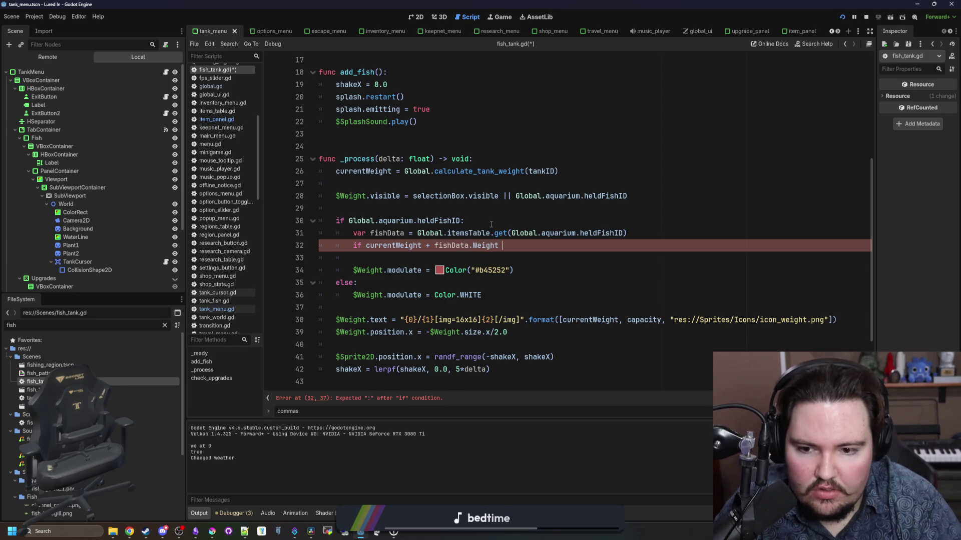
Step: Make line 32 read 'if currentWeight + fishData.Weight > capacity:' and indent the red $Weight.modulate line under it
type("maxW")
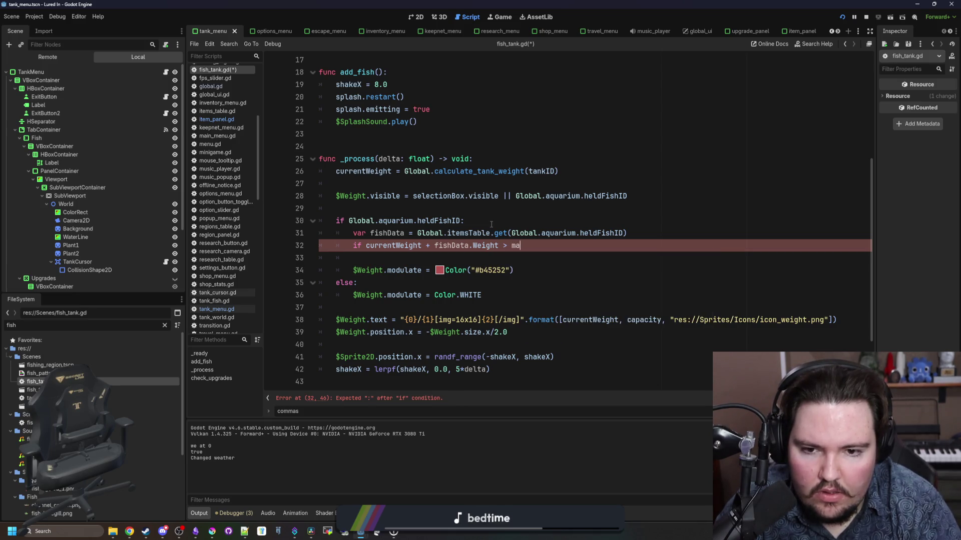
key("BackSpace")
key("BackSpace")
type("ca")
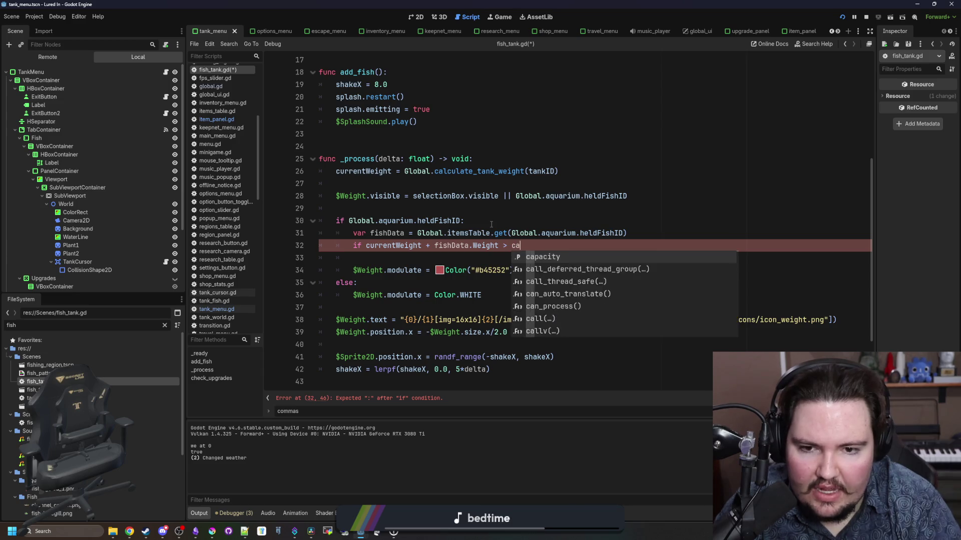
type("pacity:")
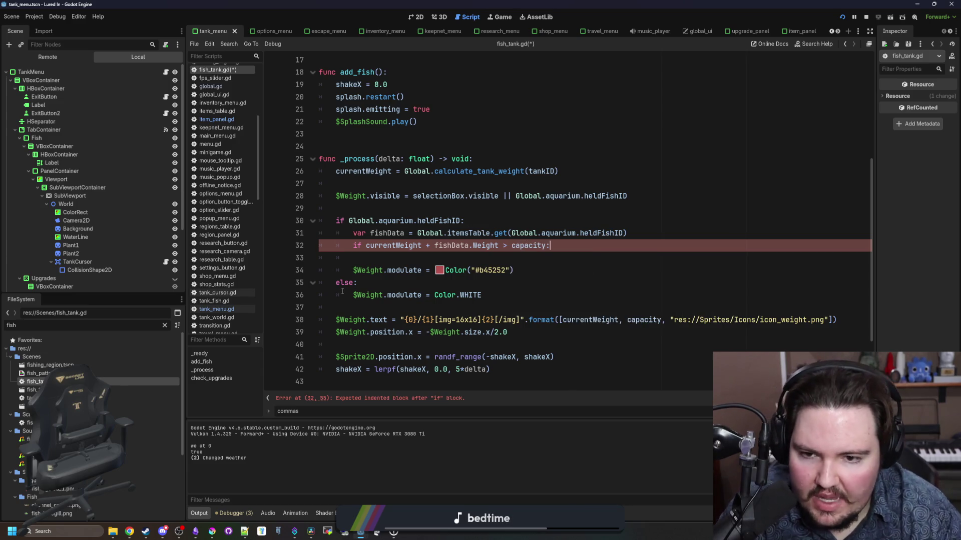
key("Delete")
key("Tab")
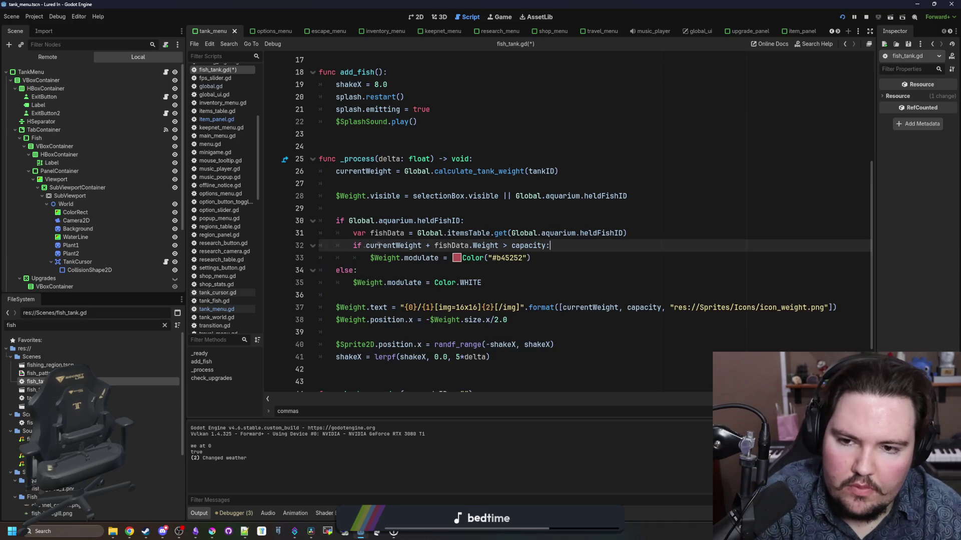
left_click(454, 206)
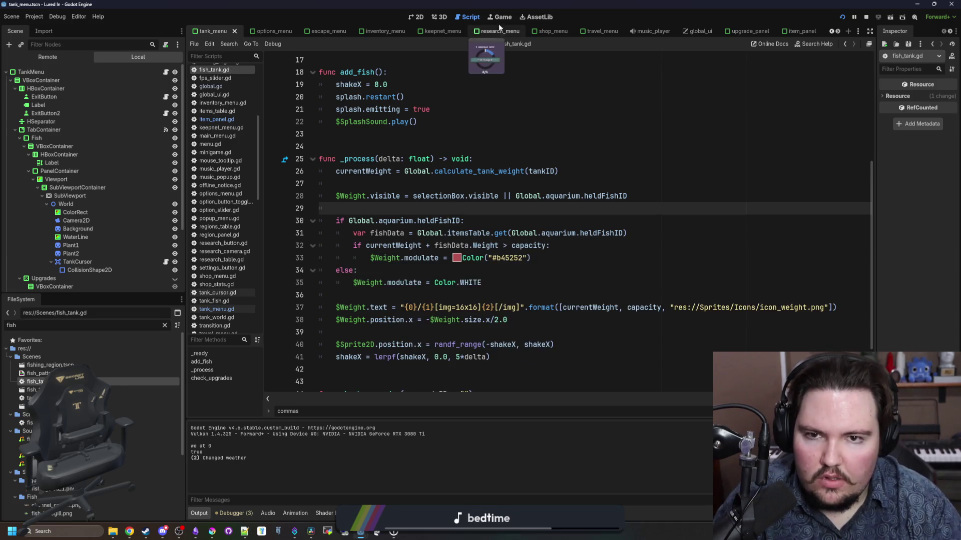
Step: In the running game, move the Largemouth Bass from the inventory into the lower-right tank
left_click(501, 18)
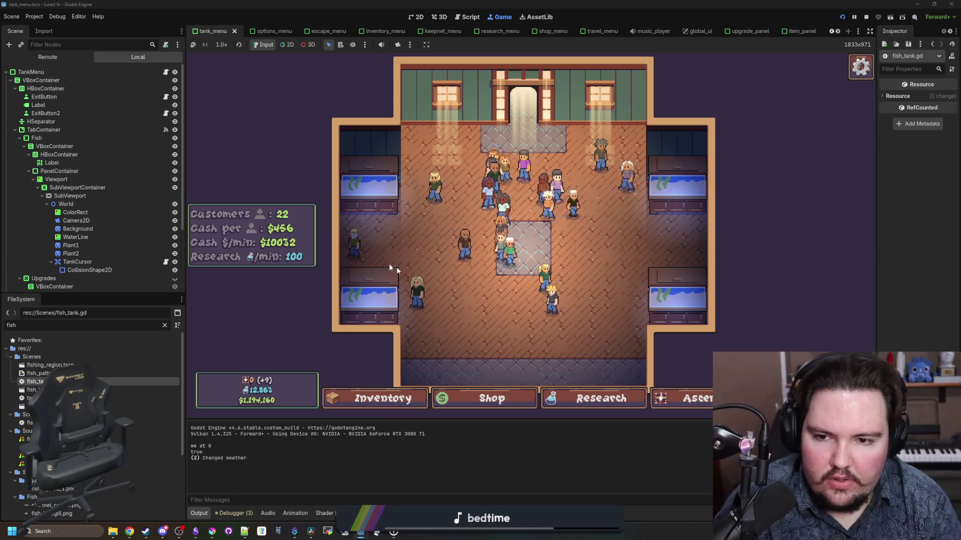
left_click(383, 398)
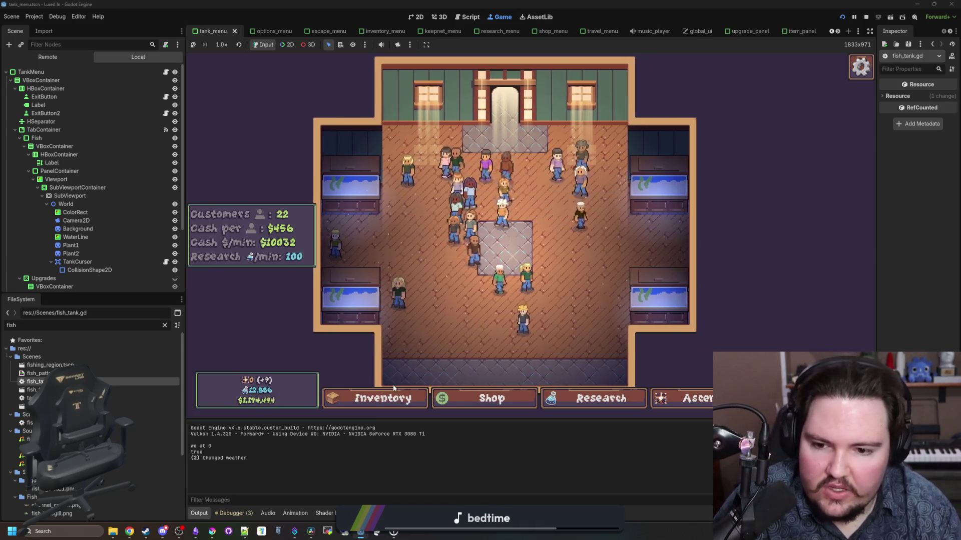
scroll(495, 265, "down", 10)
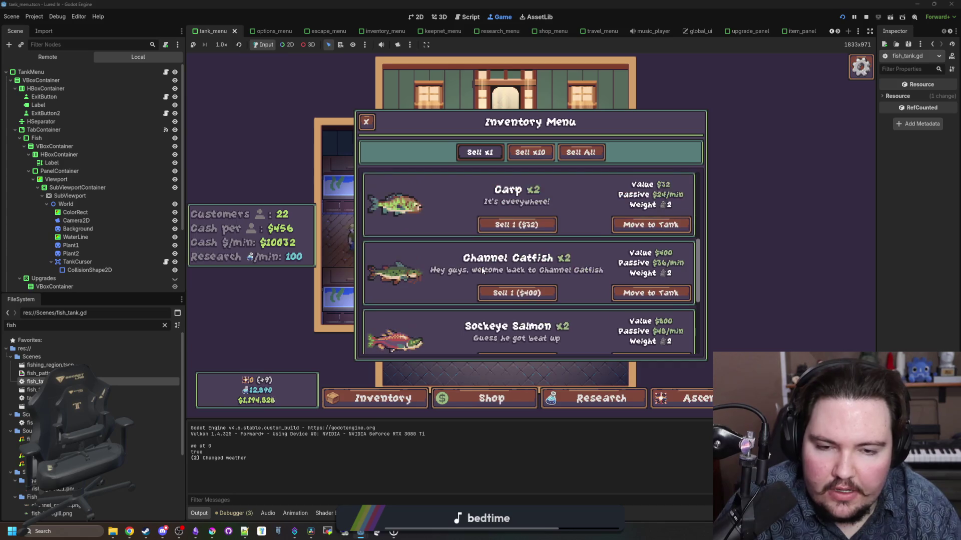
scroll(507, 257, "down", 3)
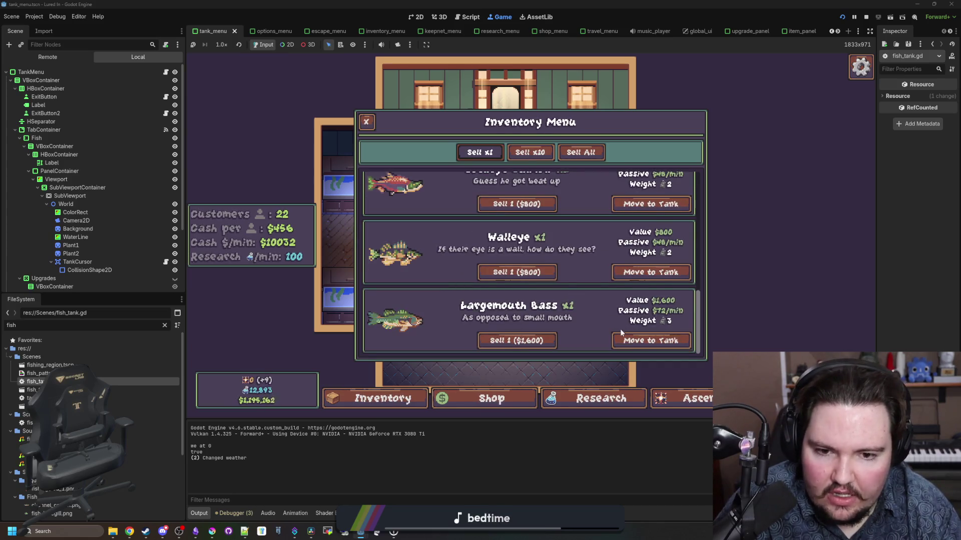
left_click(643, 342)
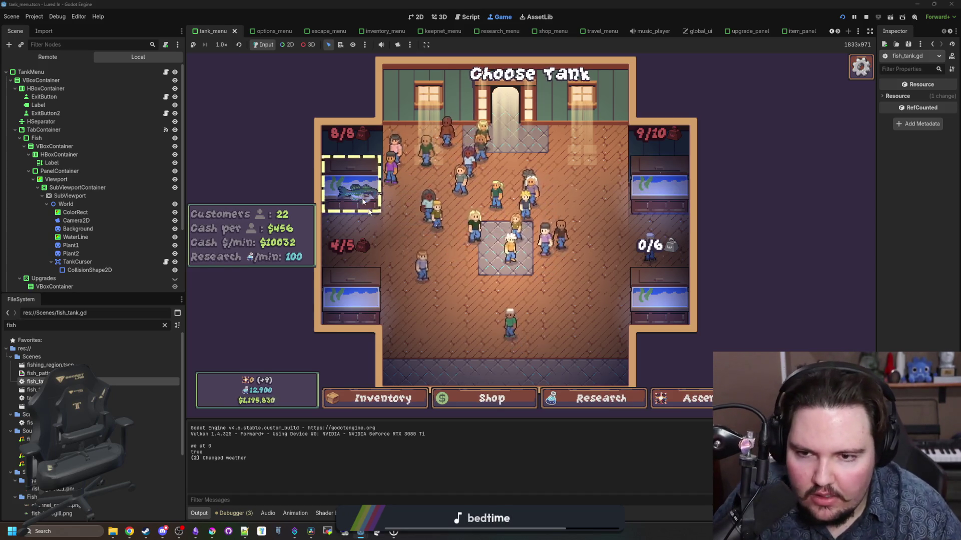
scroll(666, 295, "down", 2)
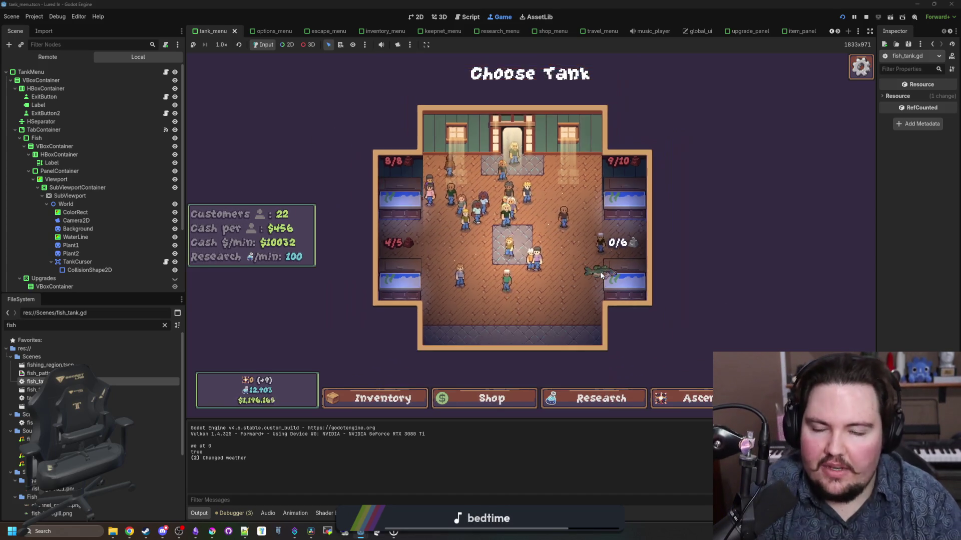
left_click(592, 277)
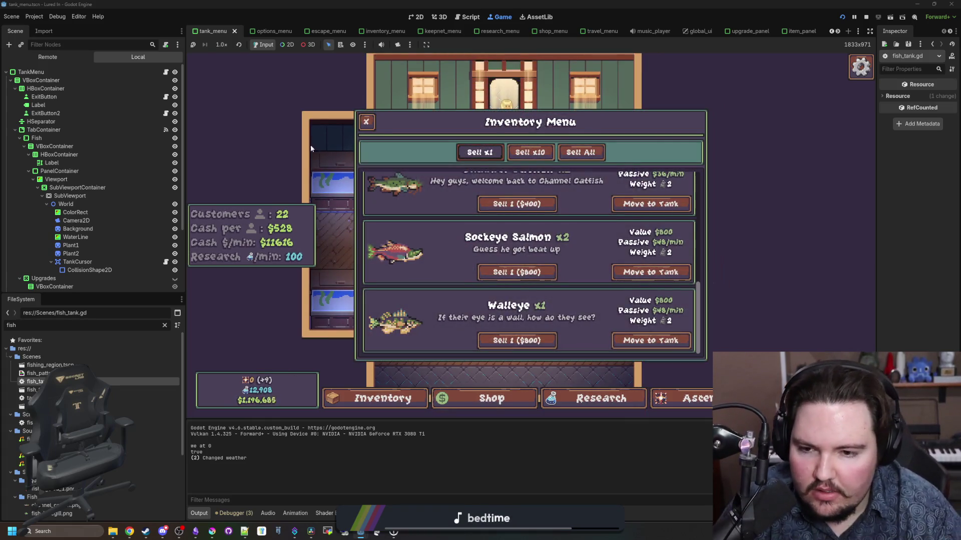
key("Escape")
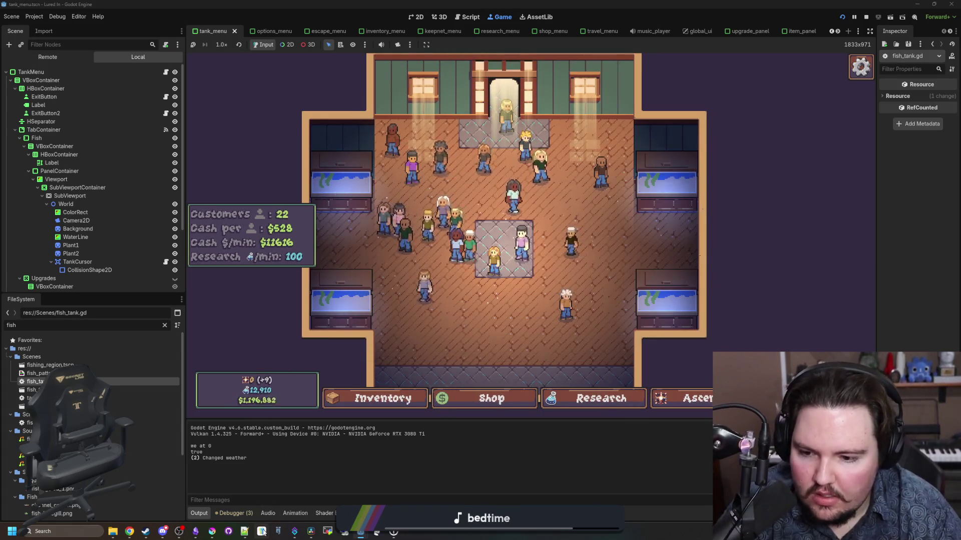
left_click(217, 533)
Step: Sample the tan colour d3a068 from Krita's palette
left_click_drag(418, 350, 428, 225)
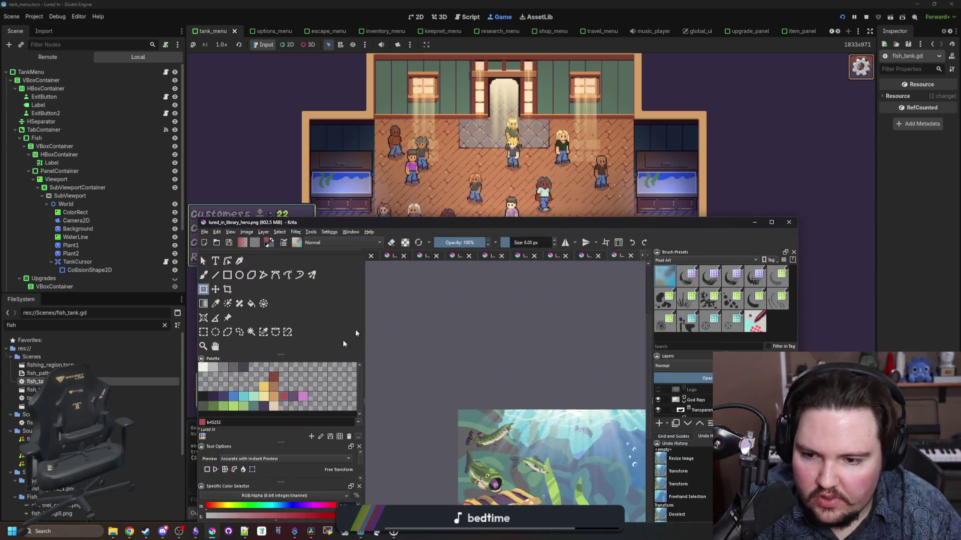
left_click(274, 398)
left_click_drag(500, 222, 493, 185)
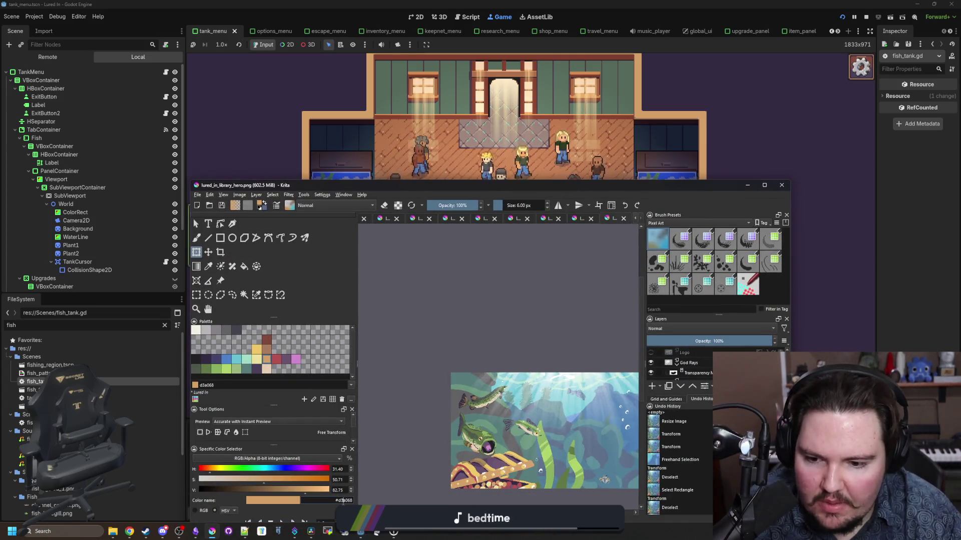
left_click(147, 210)
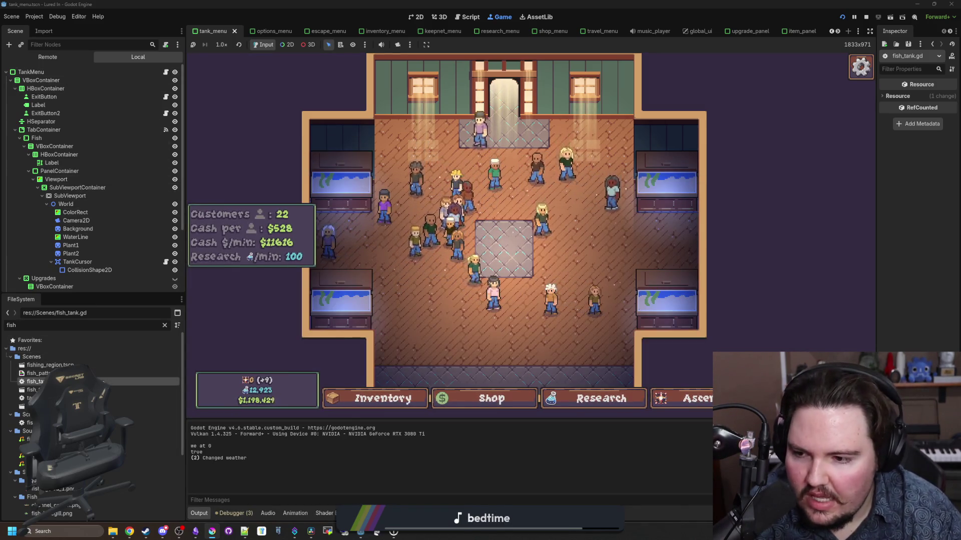
Step: Stop the game, fix line 33's warning colour to #d3a068, and reopen the game inventory
key("F8")
left_click(513, 257)
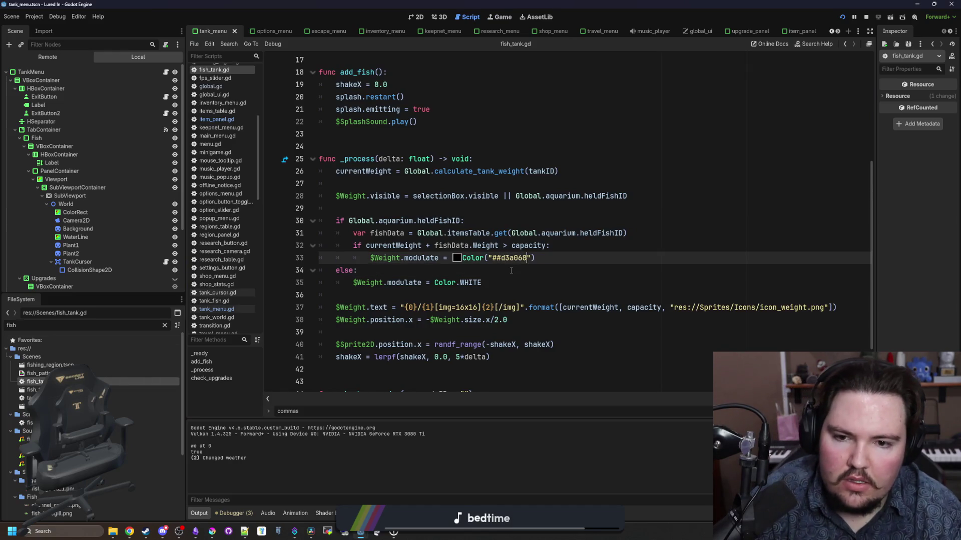
key("ctrl+Left")
key("BackSpace")
left_click(511, 270)
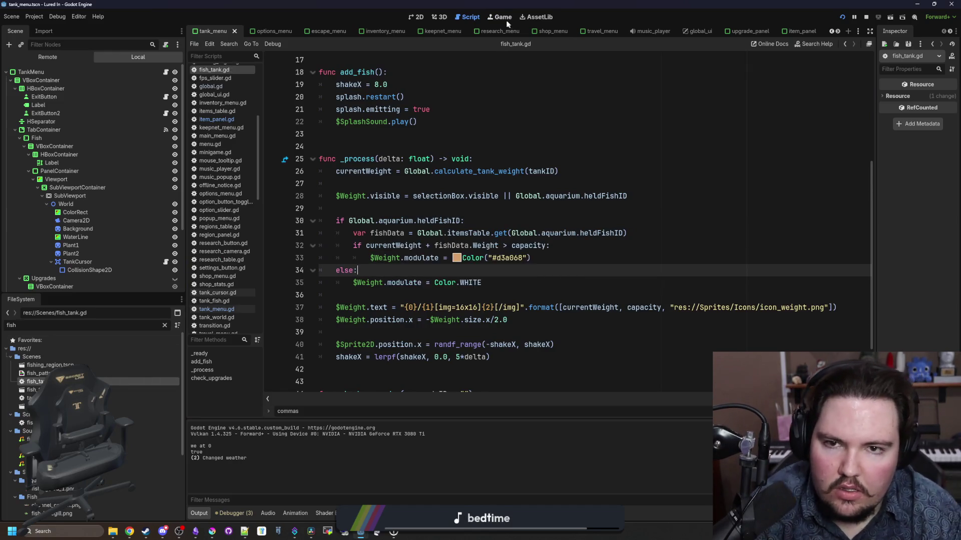
left_click(503, 19)
left_click(380, 398)
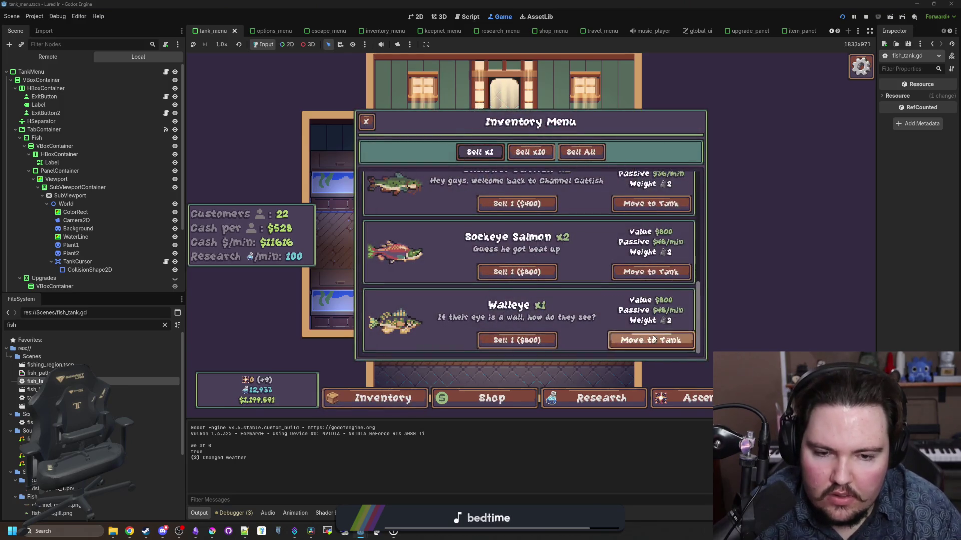
Step: Drop the Walleye into the top-right tank, then shift Krita's working colour to a redder hue
left_click(653, 339)
left_click(665, 189)
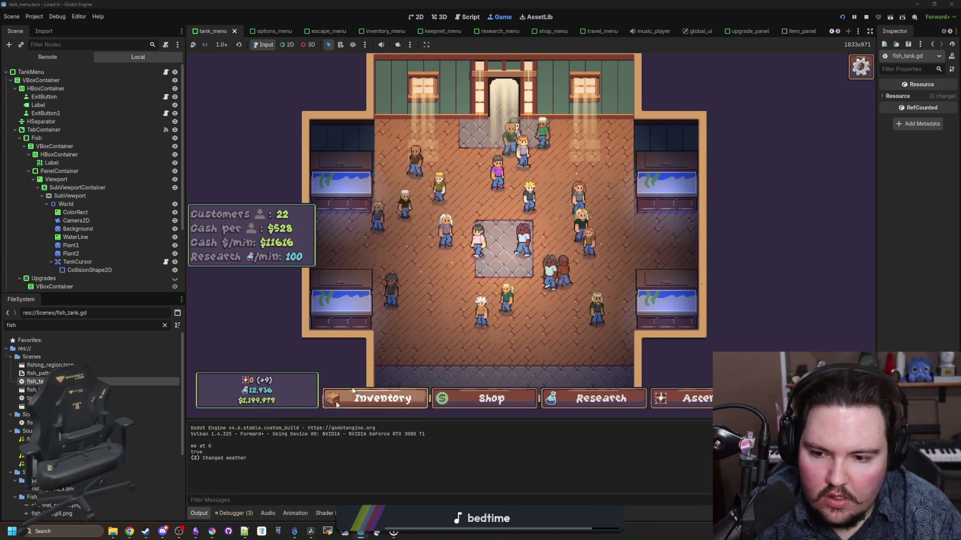
key("alt+Tab")
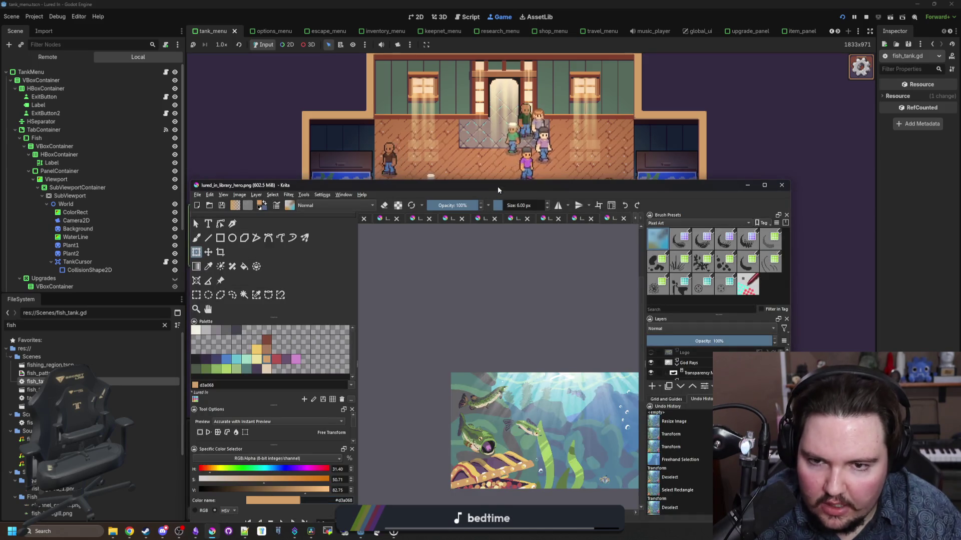
double_click(498, 189)
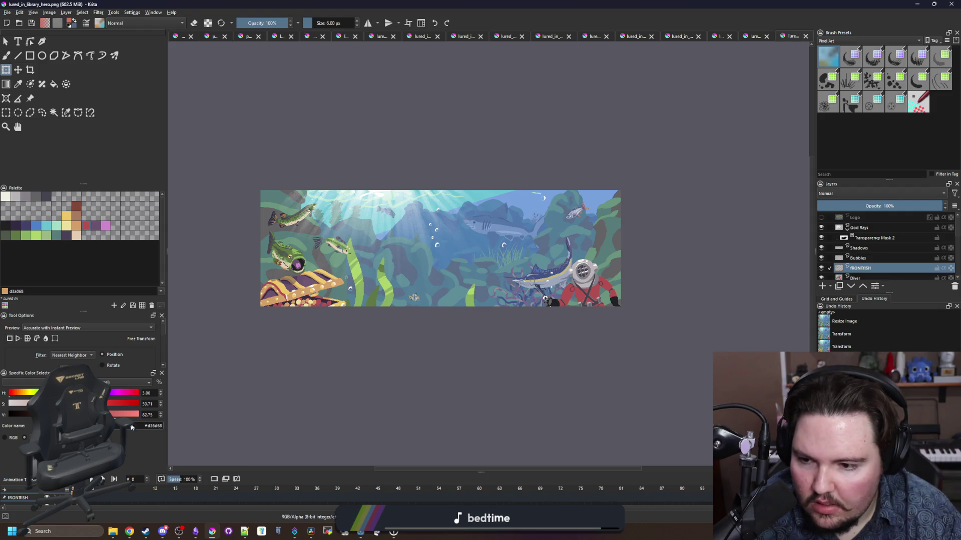
Step: Replace the warning colour hex on line 33 of fish_tank.gd with #d36d68
key("super+Down")
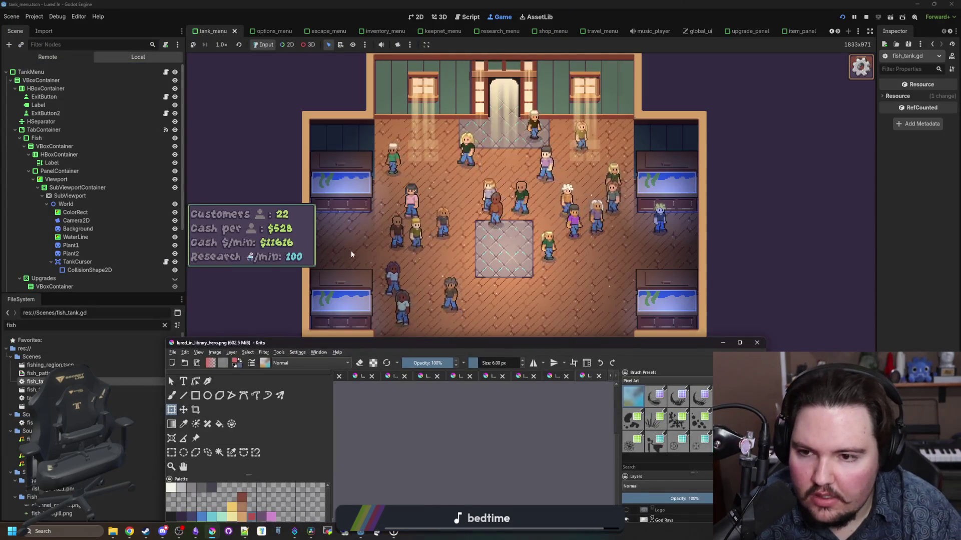
left_click(168, 376)
key("ctrl+F3")
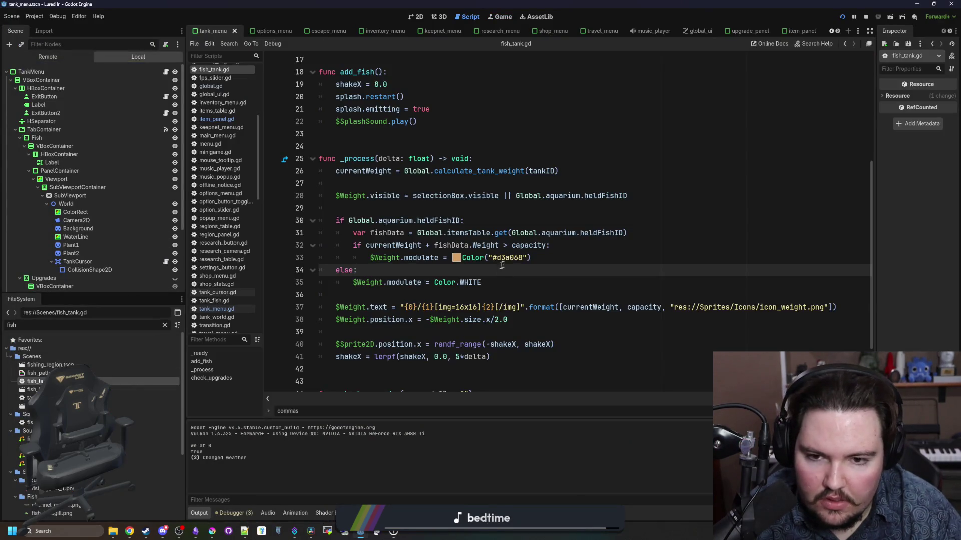
double_click(506, 259)
type("#d36d68")
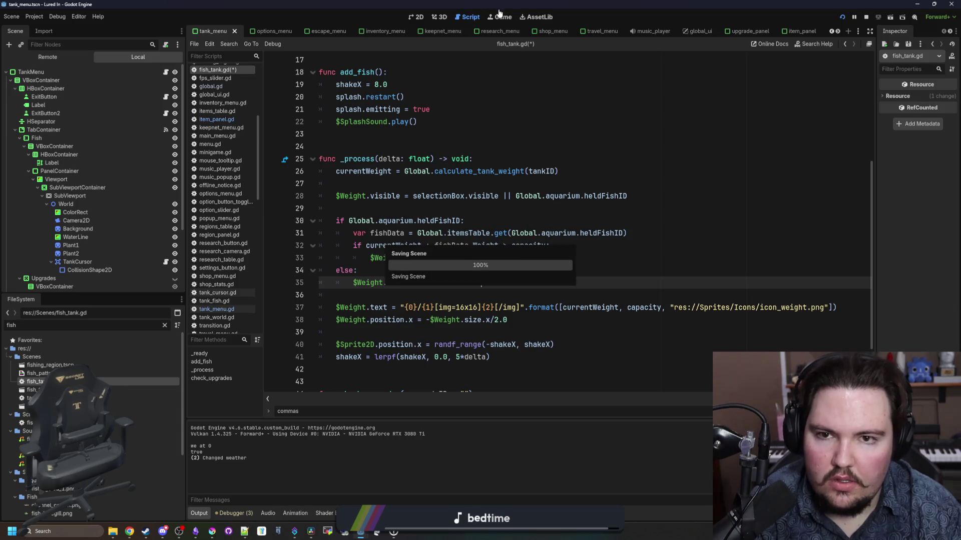
left_click(496, 18)
Step: Move the salmon from the inventory into the lower-right tank
left_click(375, 399)
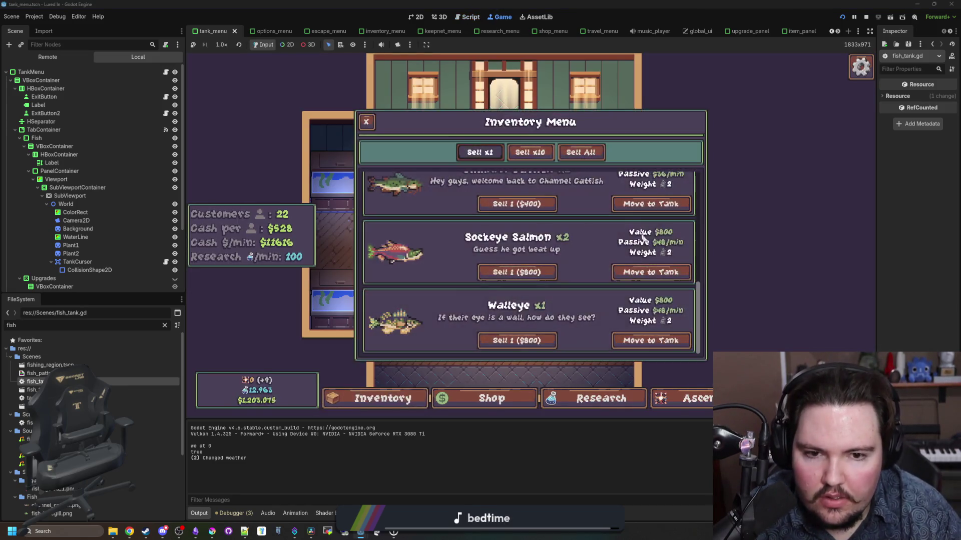
left_click(650, 273)
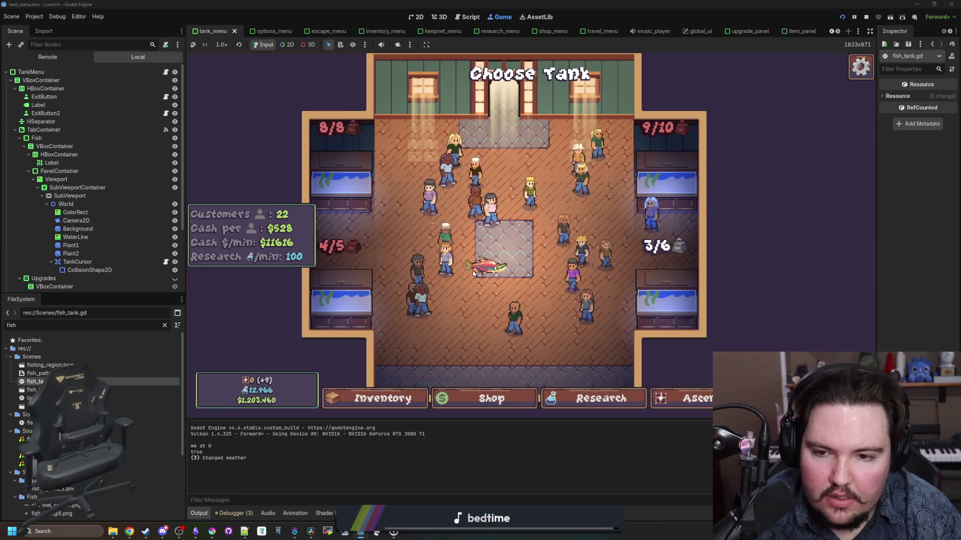
scroll(470, 305, "down", 2)
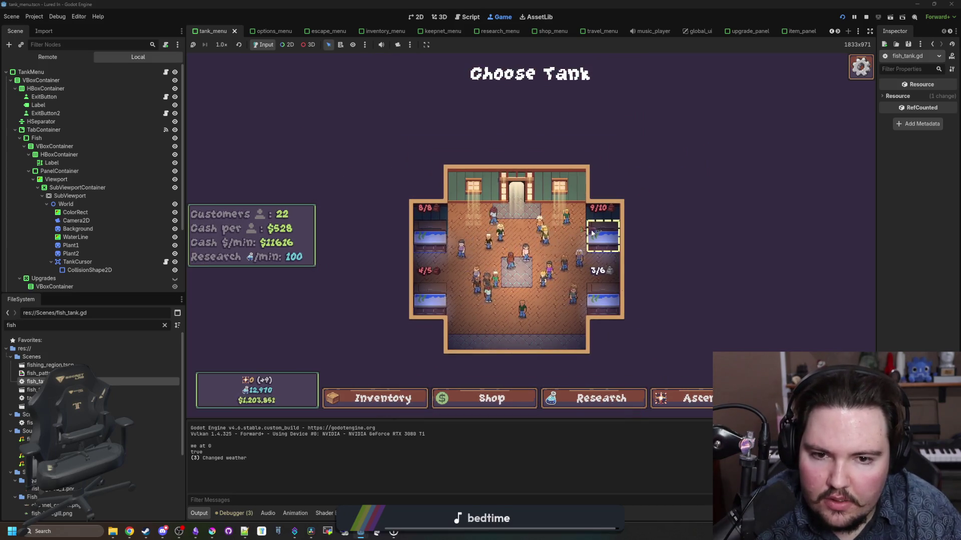
scroll(638, 282, "up", 2)
left_click(645, 305)
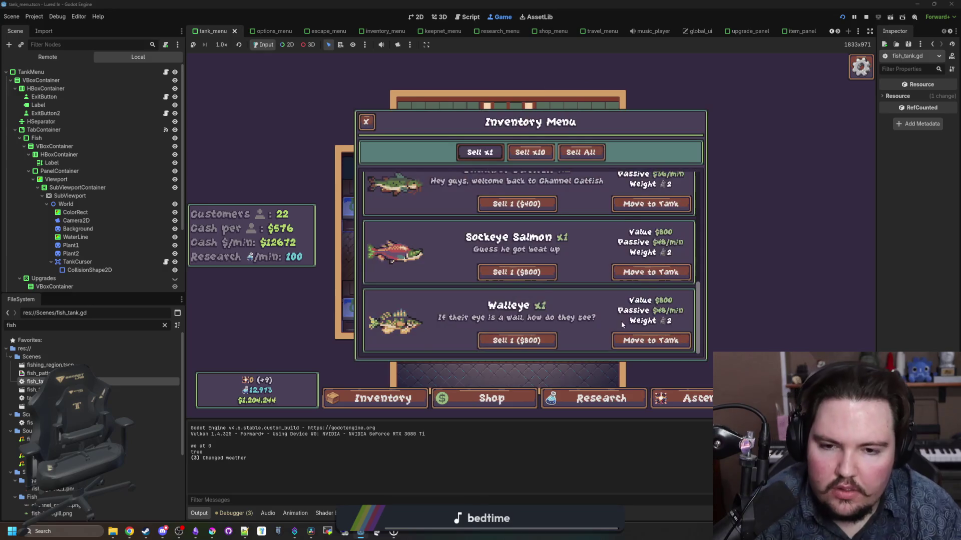
left_click(644, 273)
Step: Pick up other fish, including the Walleye, and cancel each placement
left_click(380, 398)
left_click(648, 339)
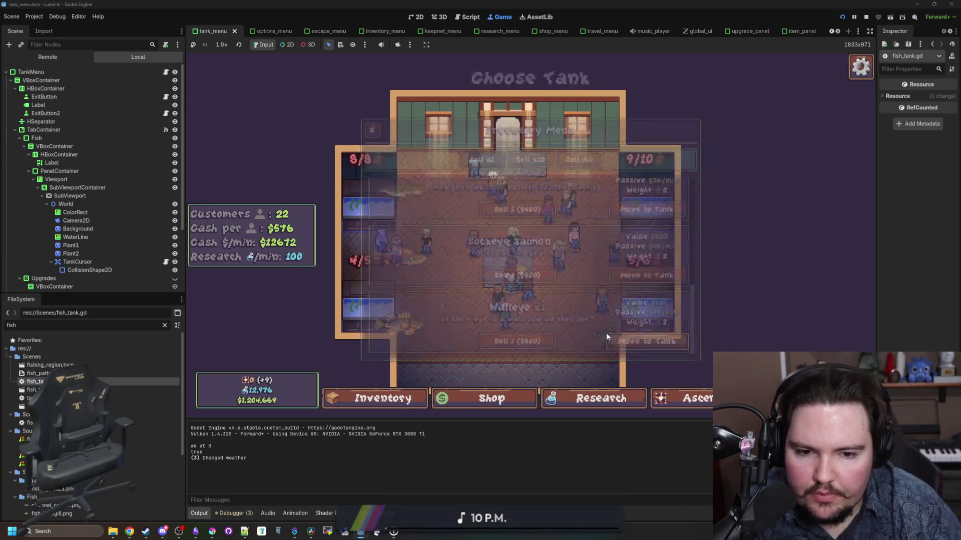
scroll(535, 226, "up", 3)
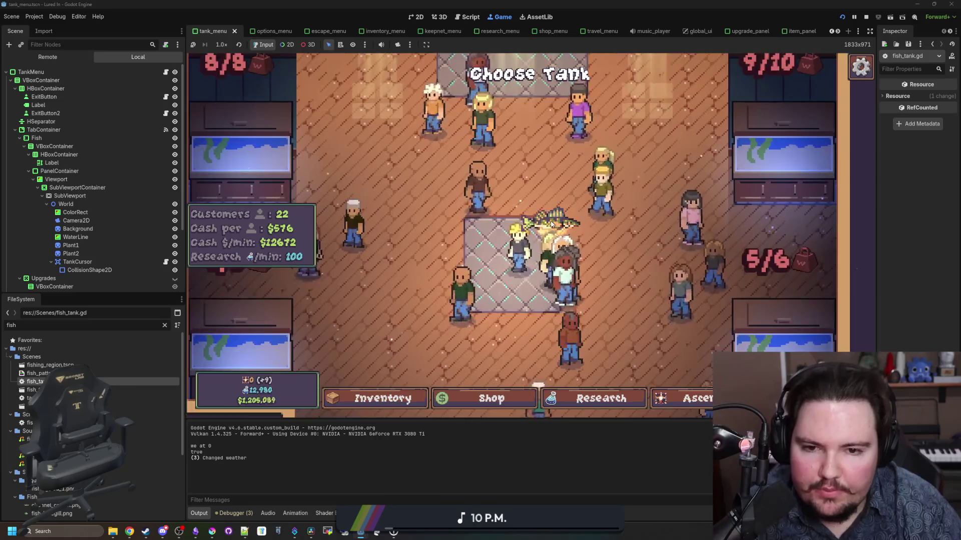
scroll(523, 225, "down", 4)
scroll(521, 226, "up", 1)
scroll(520, 226, "up", 1)
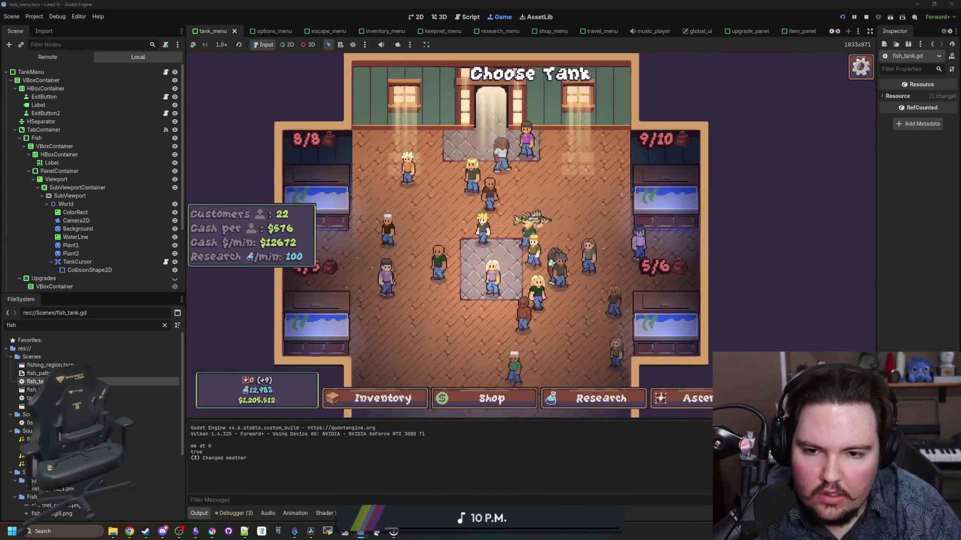
right_click(512, 358)
left_click(380, 398)
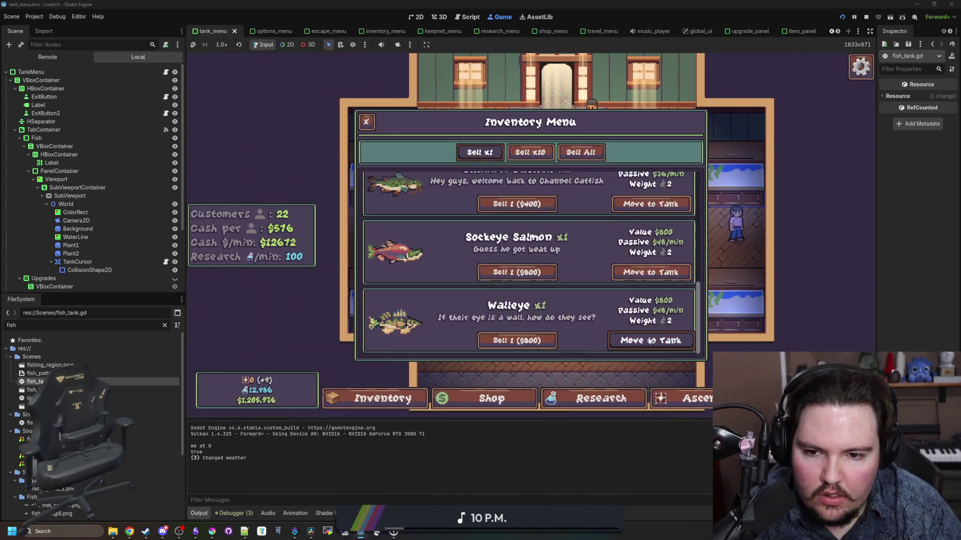
left_click(650, 336)
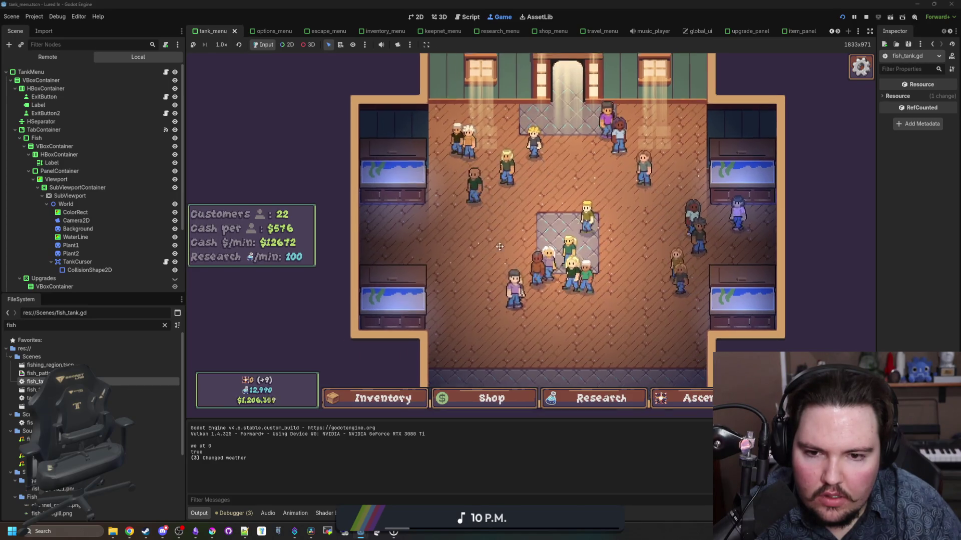
right_click(521, 280)
Step: Place the Walleye into the lower-left tank and stop the game
left_click(382, 398)
left_click(644, 336)
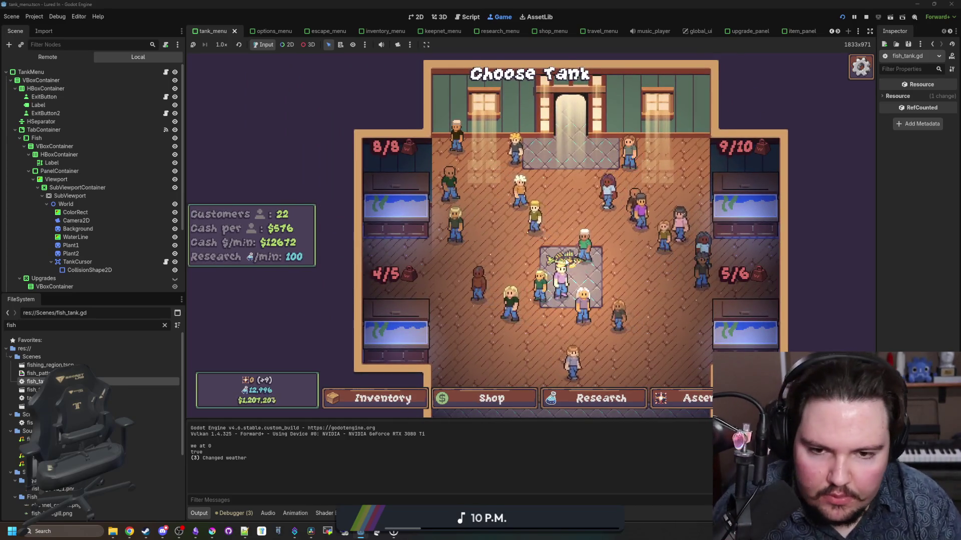
left_click(467, 273)
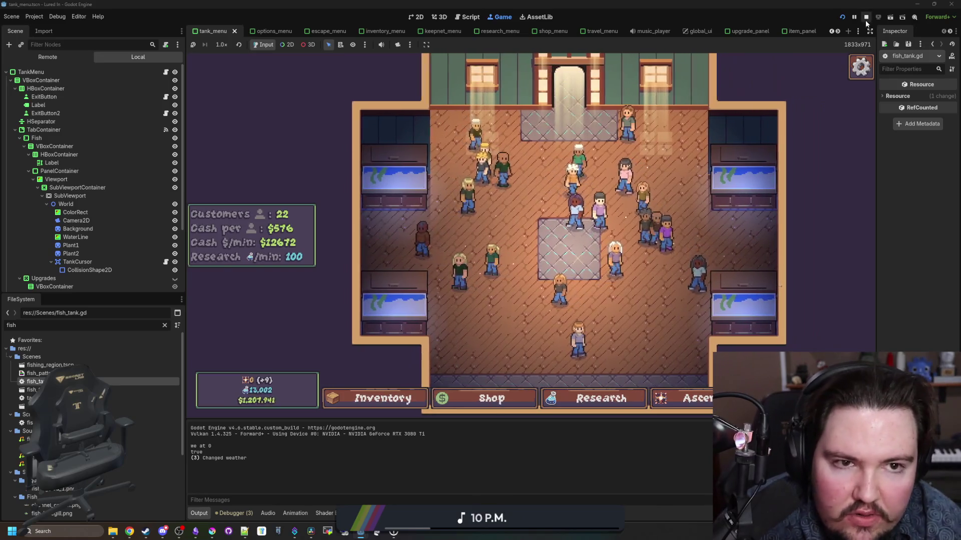
left_click(866, 20)
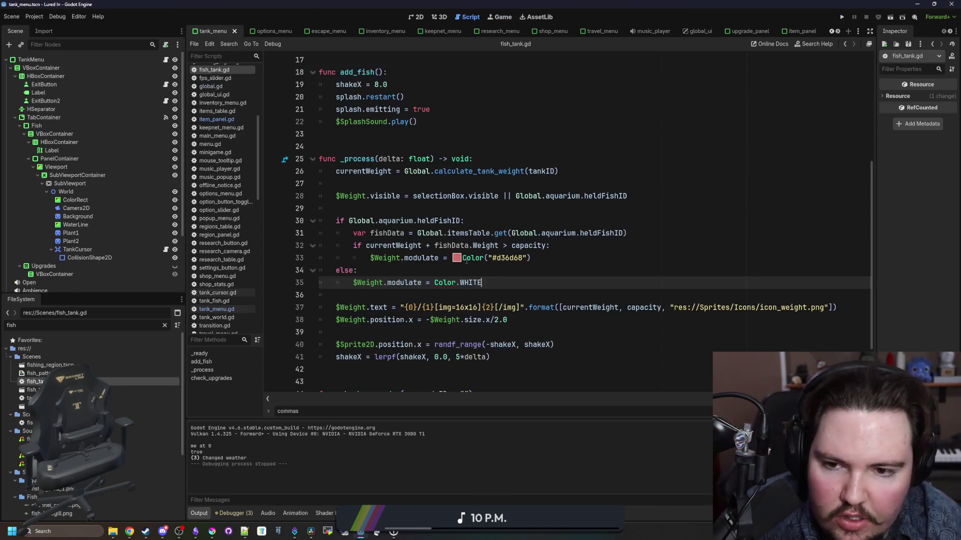
Step: Save fish_tank.gd and scroll through the script
key("ctrl+s")
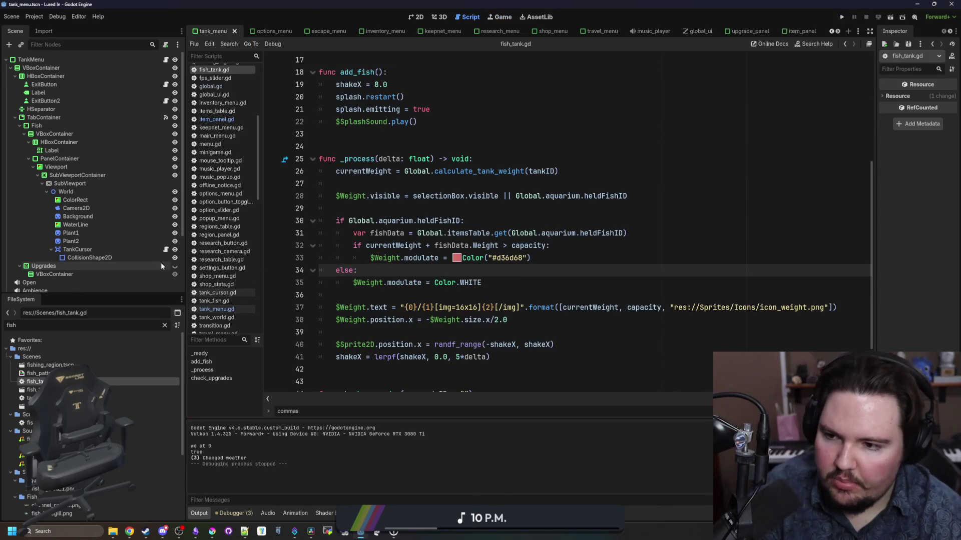
scroll(435, 307, "down", 2)
left_click(438, 301)
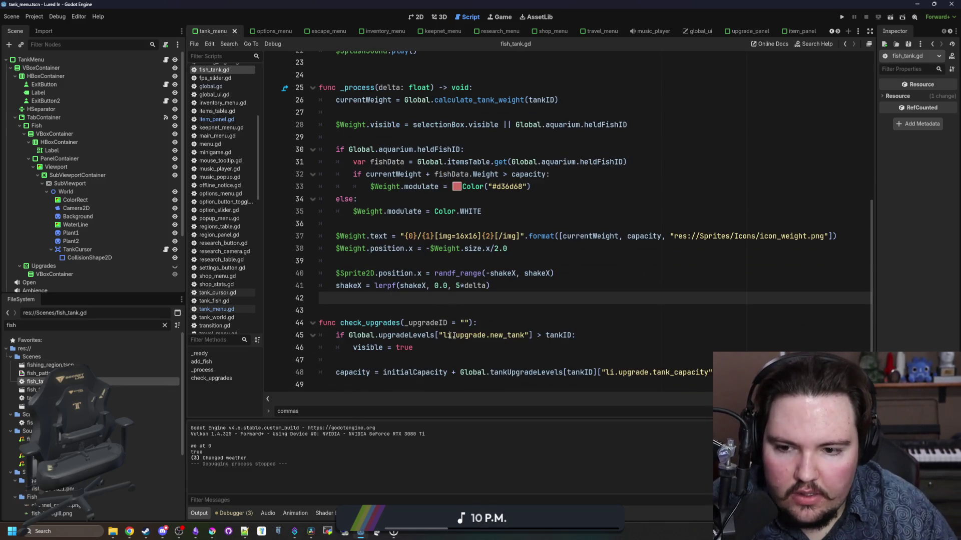
scroll(439, 303, "up", 7)
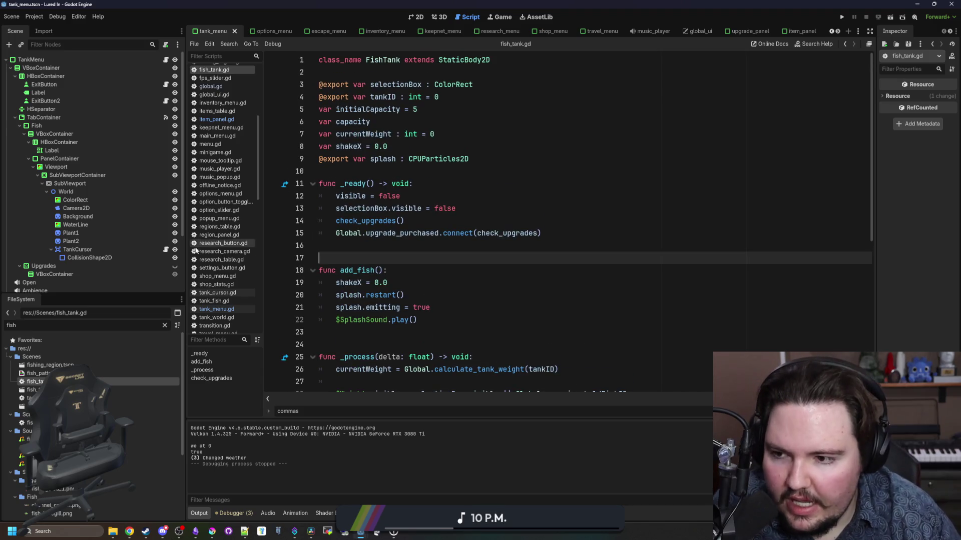
Step: Open the TankCursor node's tank_cursor.gd and read through its hover and selection code
left_click(166, 250)
scroll(432, 252, "down", 3)
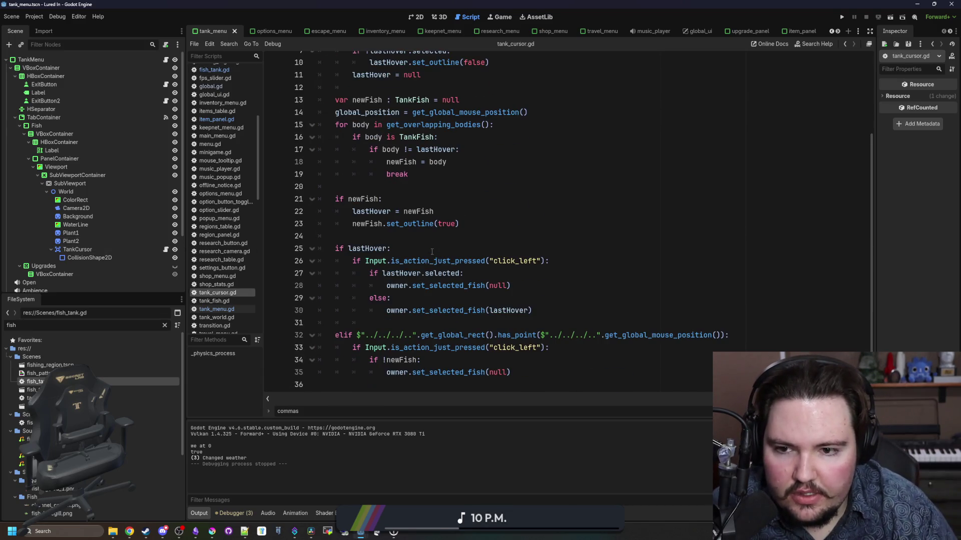
left_click(418, 241)
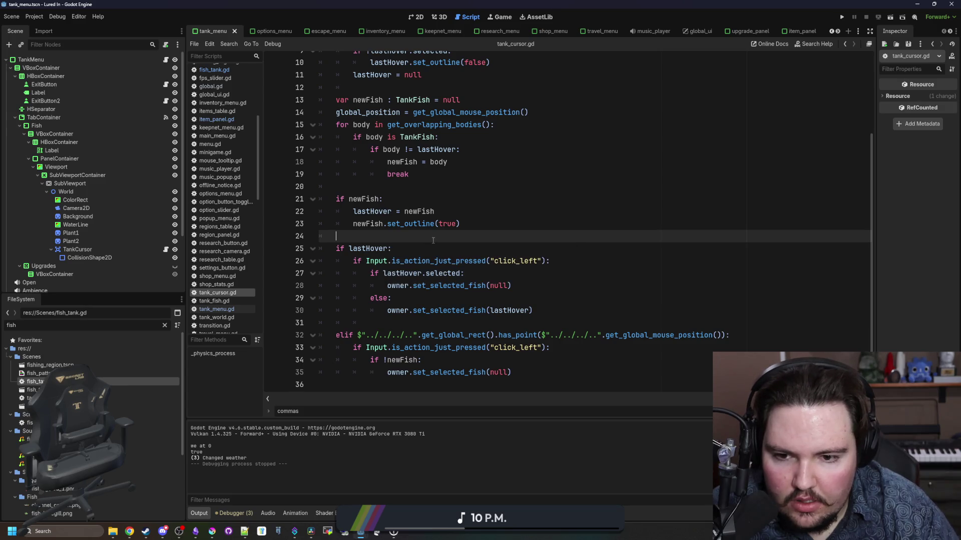
scroll(433, 241, "up", 2)
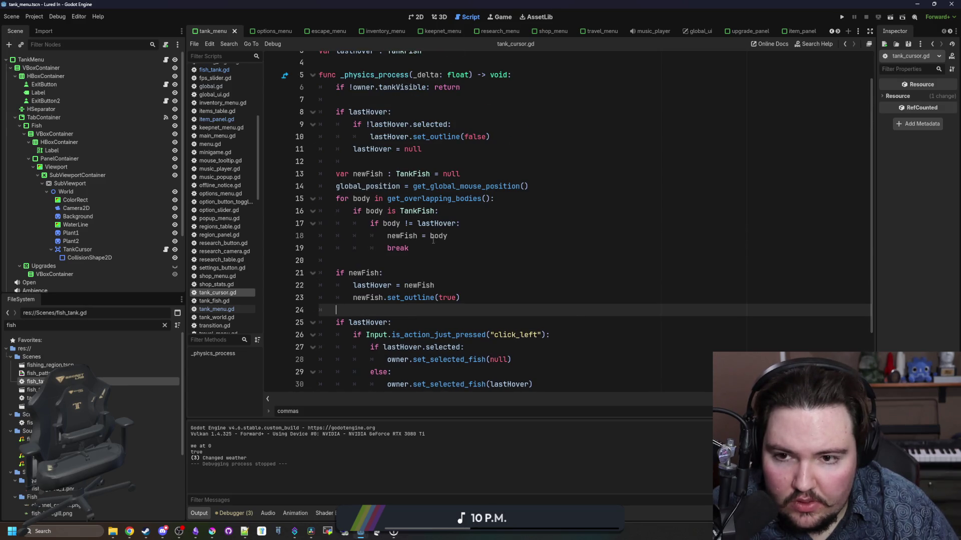
scroll(434, 241, "up", 1)
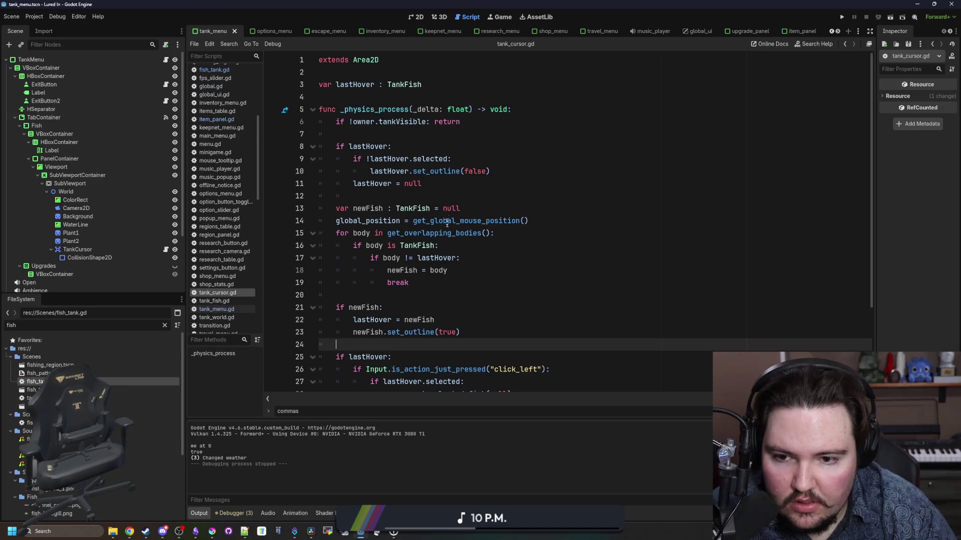
scroll(443, 253, "down", 2)
scroll(444, 253, "up", 2)
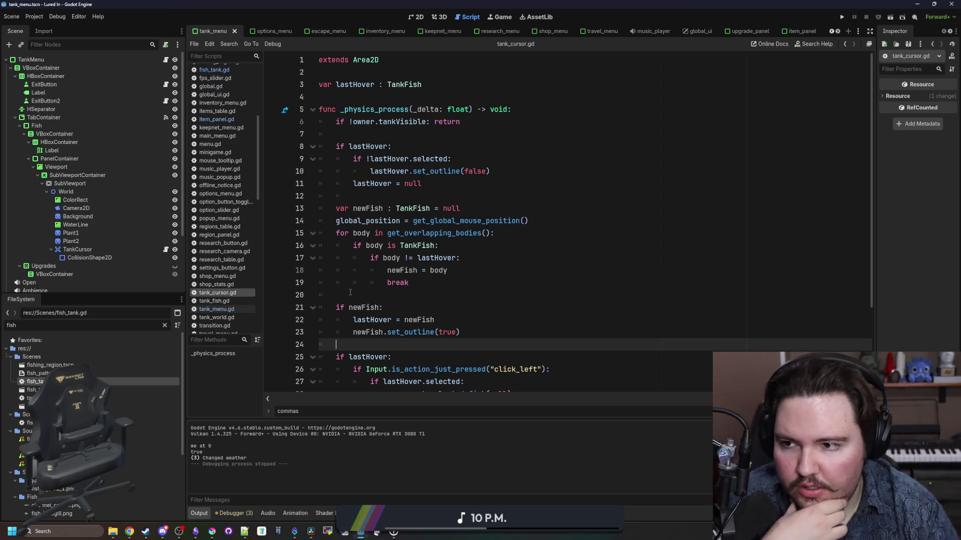
left_click(157, 326)
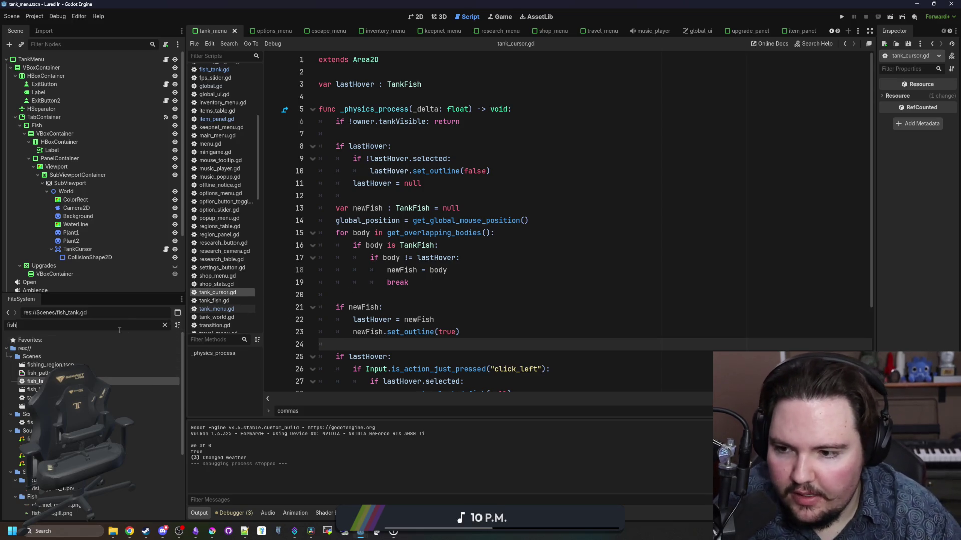
Step: Filter the FileSystem for 'aquar' and open aquarium.tscn
key("BackSpace")
key("BackSpace")
key("BackSpace")
type("aquar")
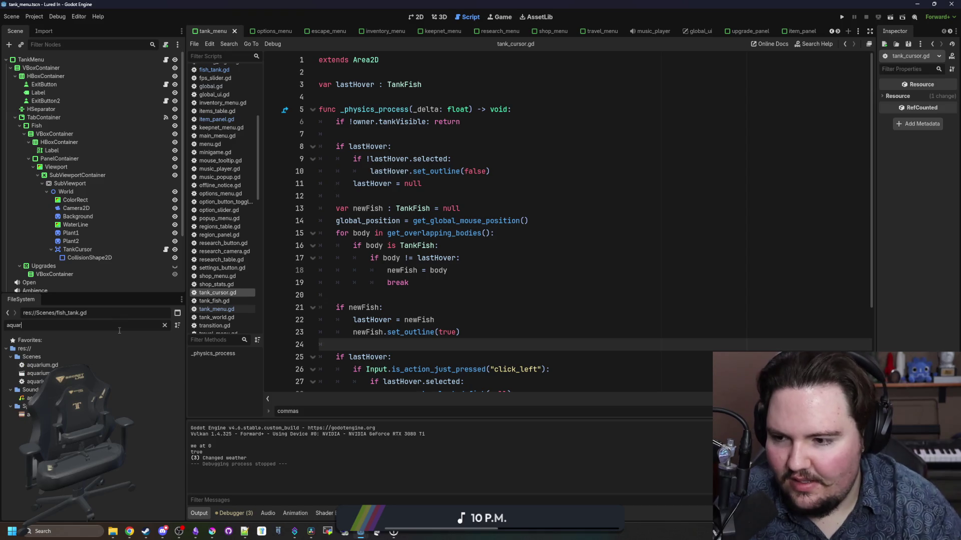
double_click(38, 373)
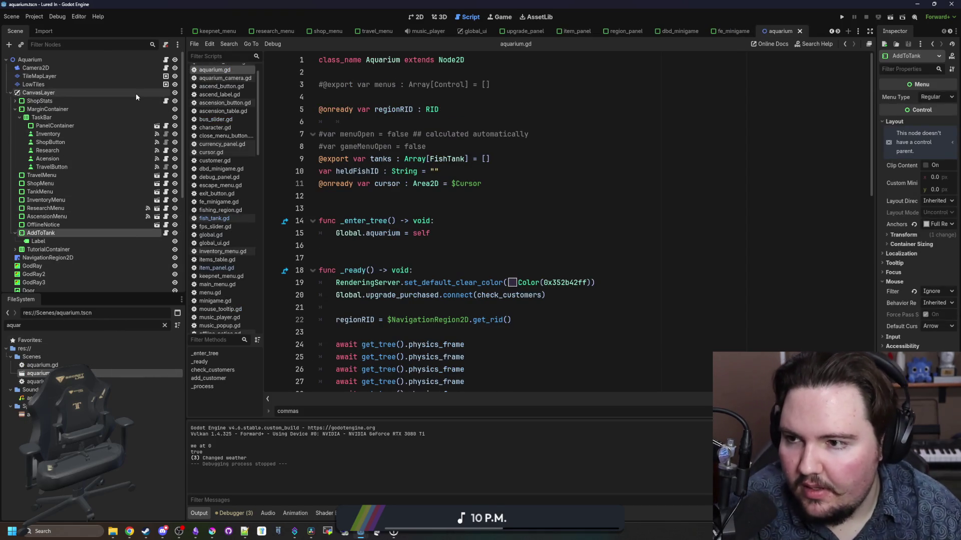
Step: Open cursor.gd from the Cursor node and go to the if-object check on line 22
scroll(118, 188, "down", 3)
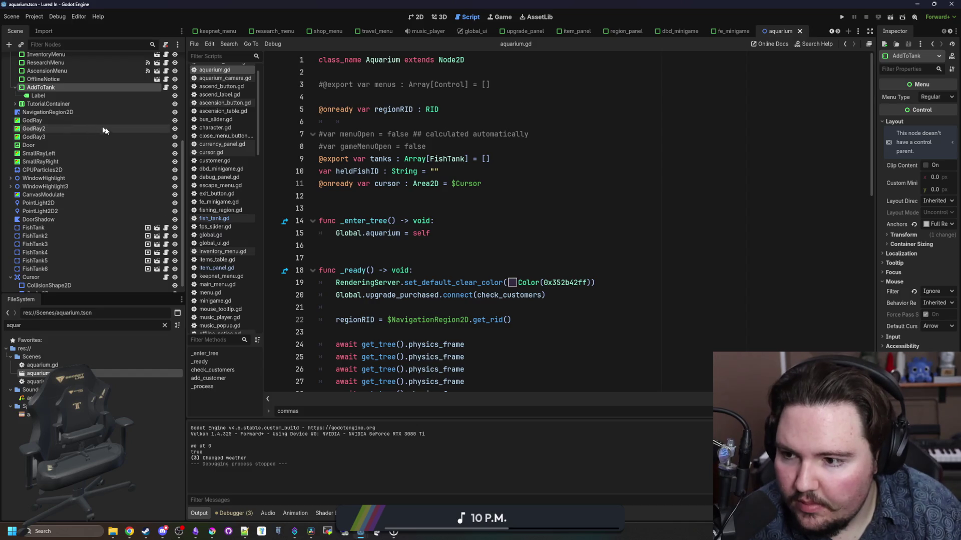
scroll(107, 129, "down", 1)
left_click(97, 269)
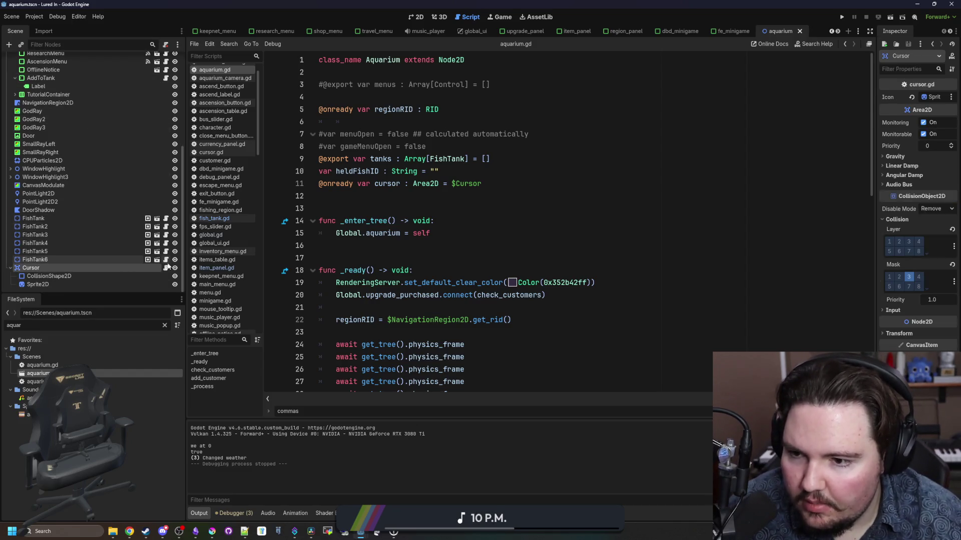
left_click(166, 268)
left_click(499, 245)
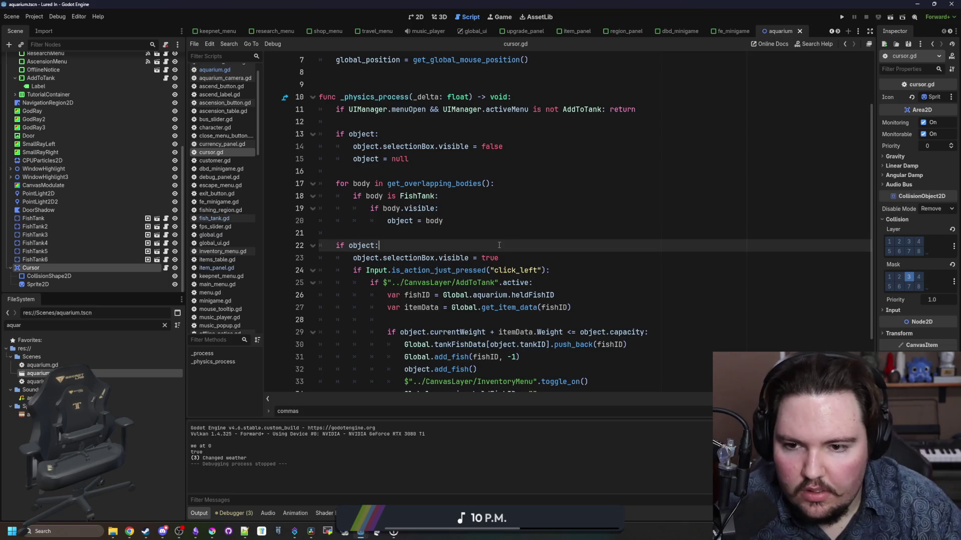
scroll(498, 245, "down", 2)
left_click(533, 360)
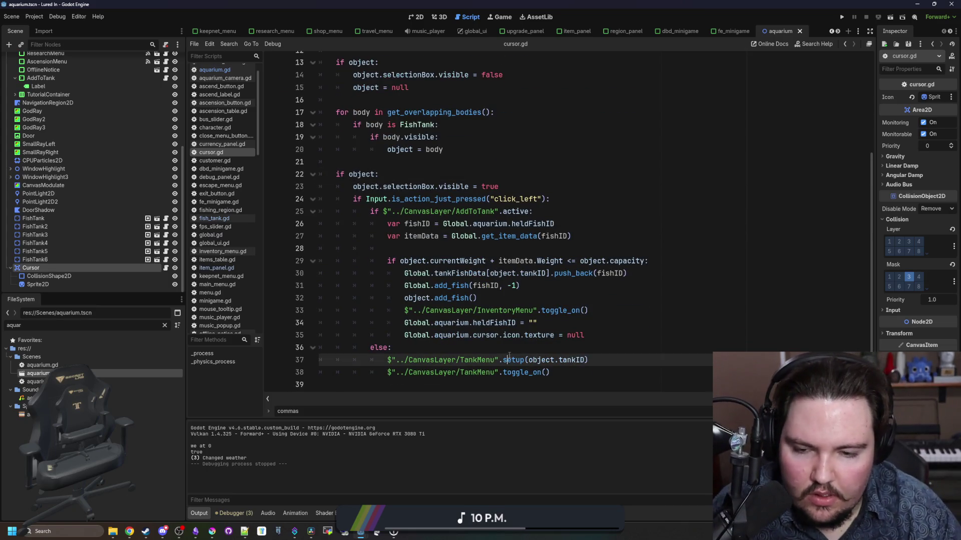
left_click(564, 312)
left_click(546, 297)
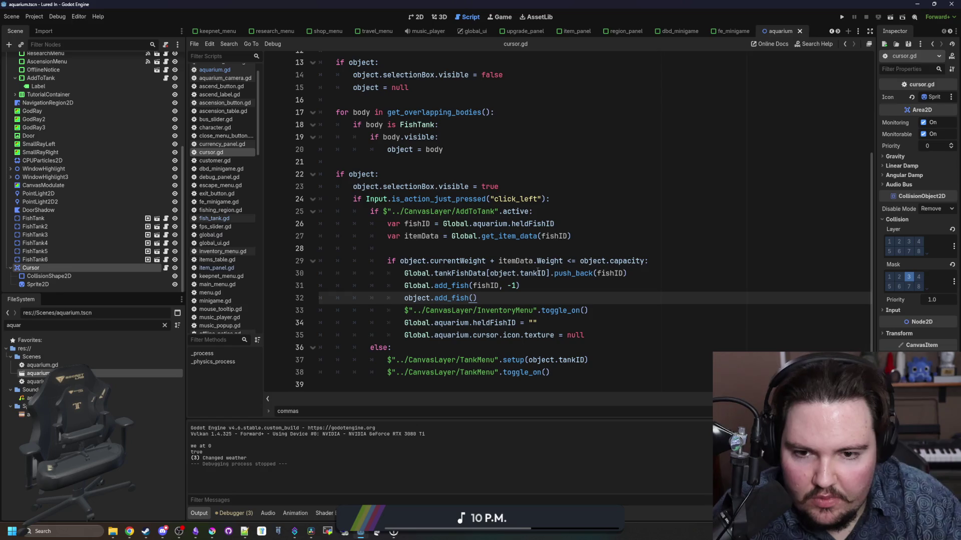
left_click(570, 260)
left_click(574, 245)
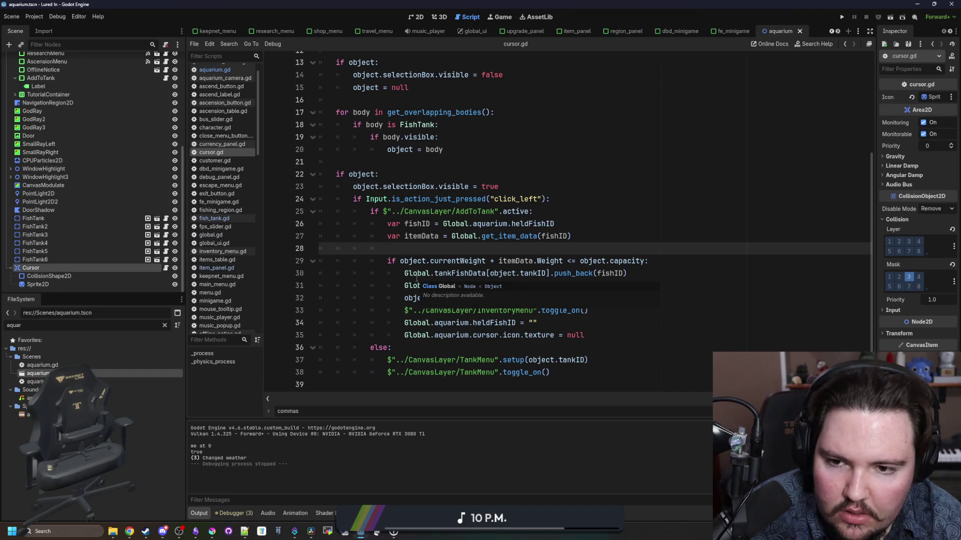
scroll(453, 242, "up", 3)
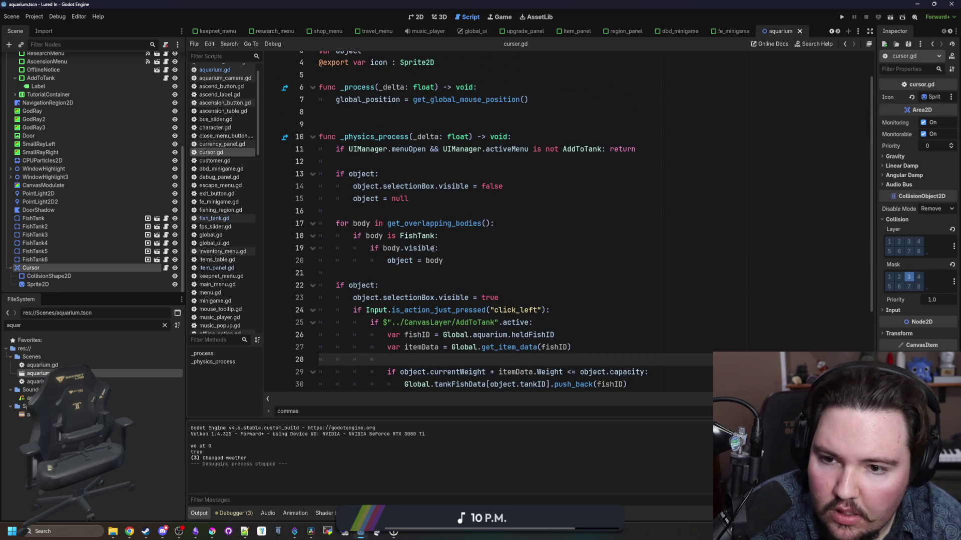
scroll(487, 268, "down", 3)
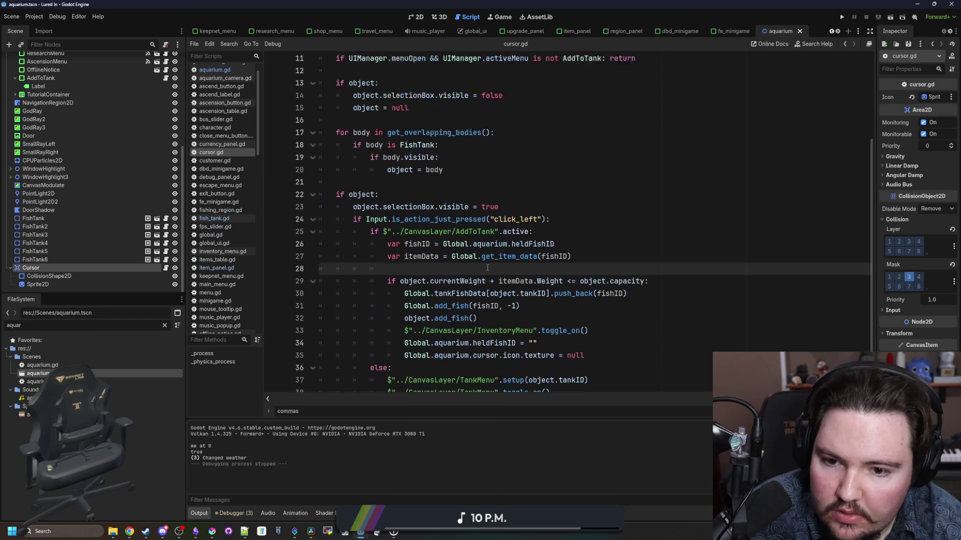
left_click_drag(353, 186, 521, 186)
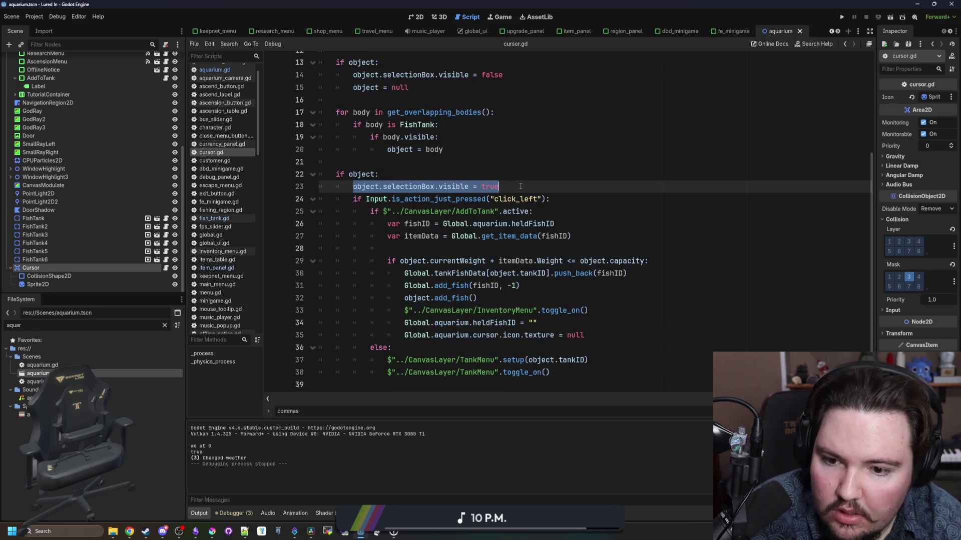
scroll(520, 186, "up", 4)
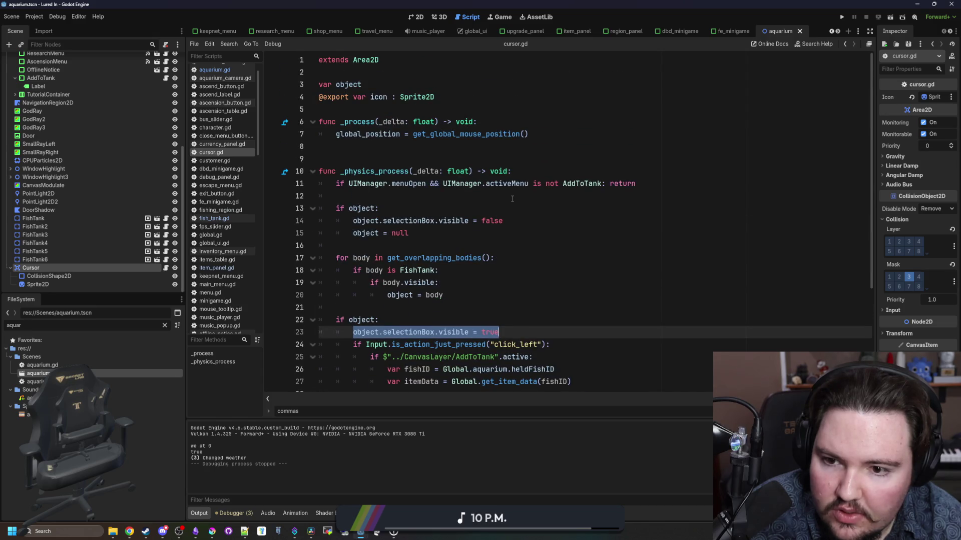
scroll(512, 198, "down", 4)
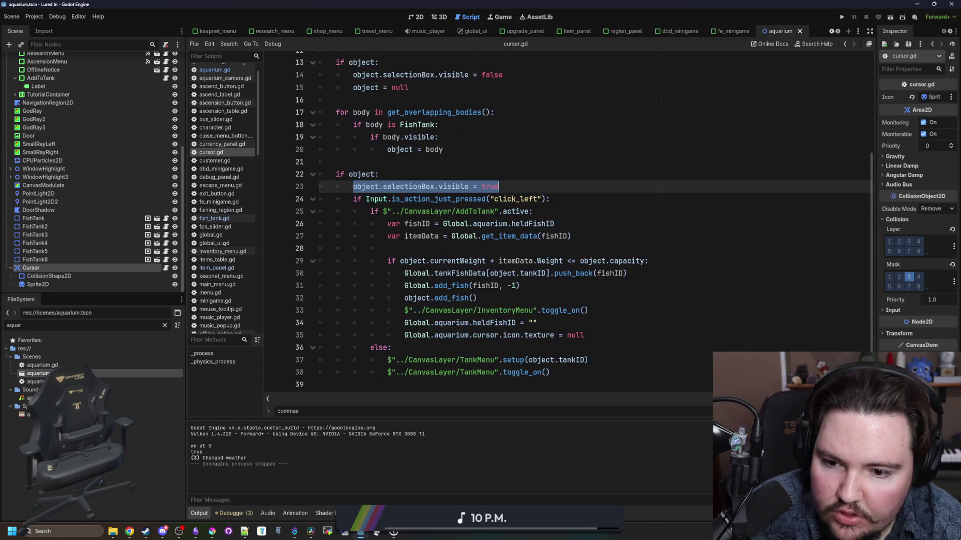
scroll(512, 199, "up", 3)
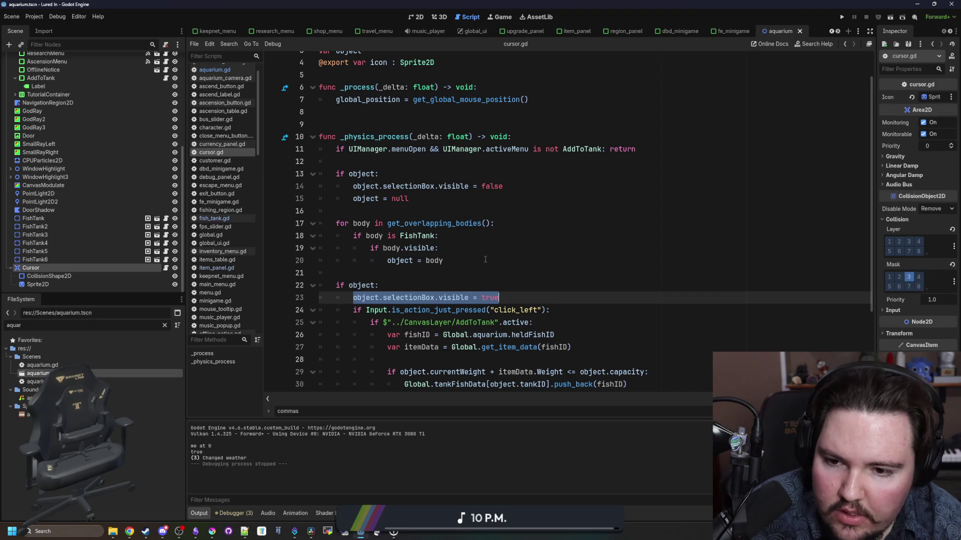
scroll(485, 259, "down", 2)
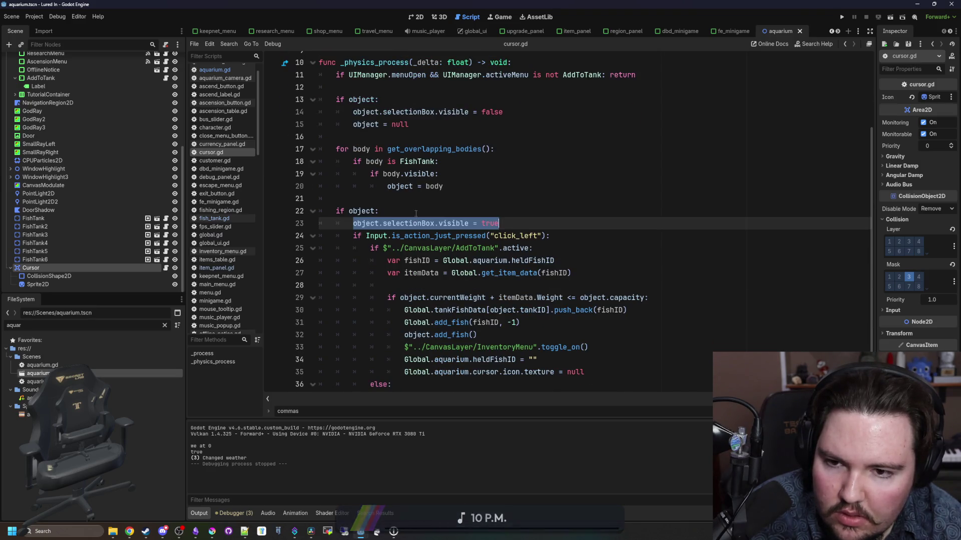
left_click(378, 211)
scroll(377, 244, "up", 1)
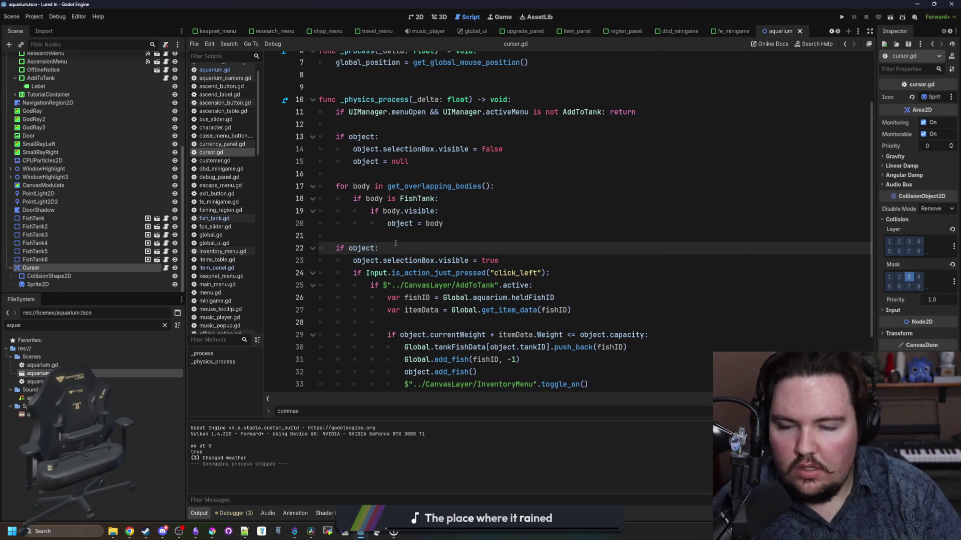
key("Up")
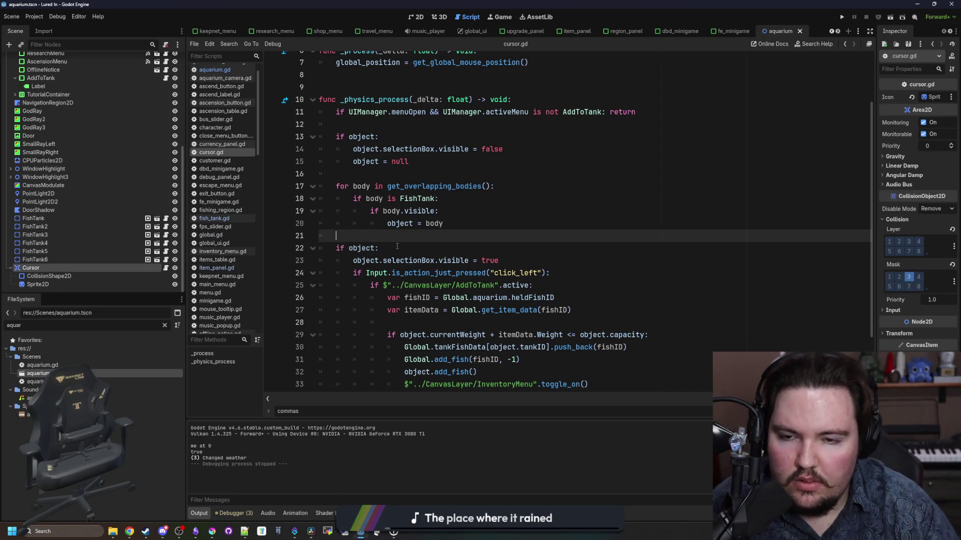
left_click(397, 246)
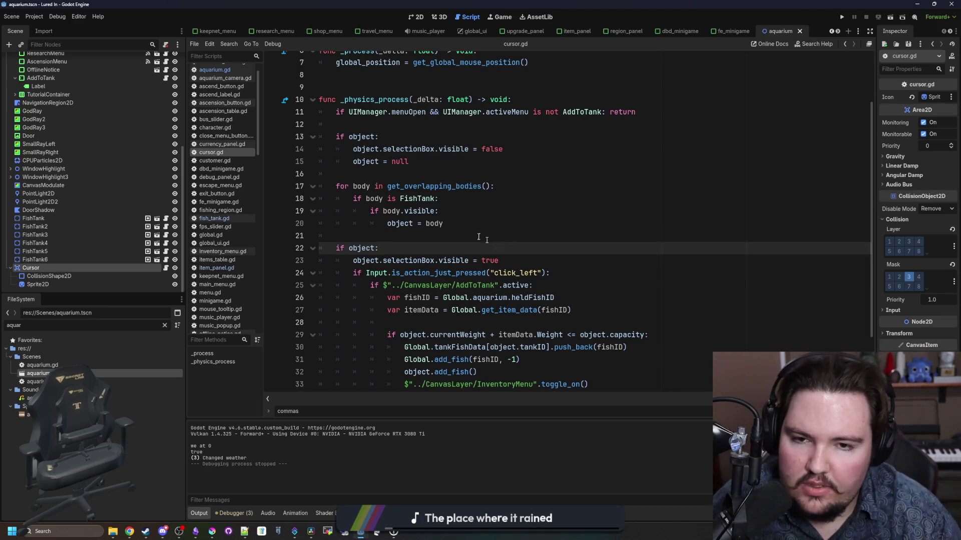
scroll(445, 241, "down", 2)
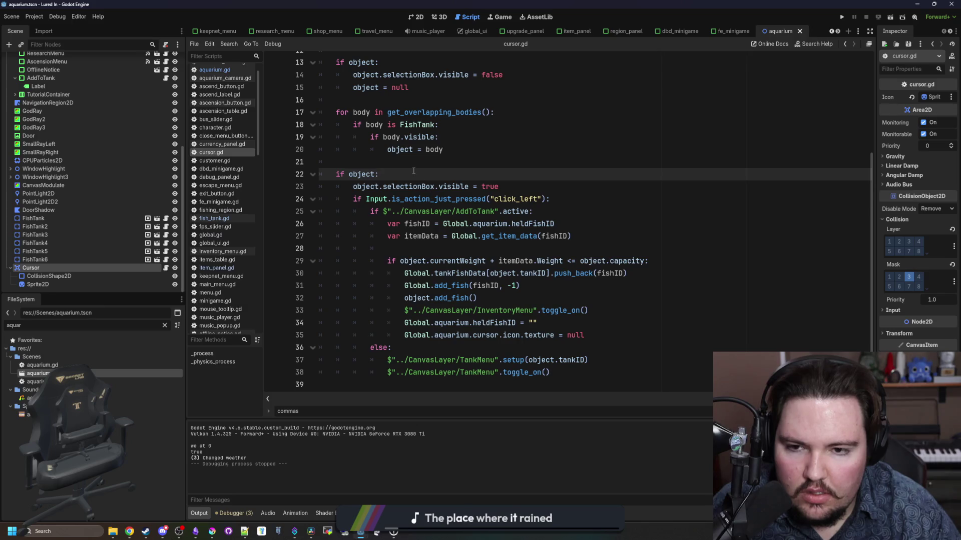
scroll(408, 189, "up", 1)
scroll(401, 199, "up", 3)
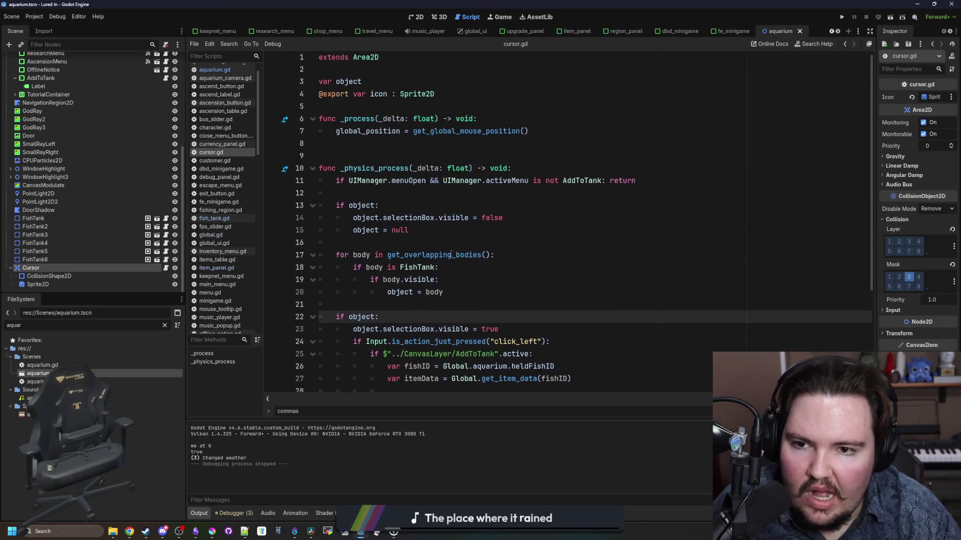
left_click(425, 246)
key("ctrl+s")
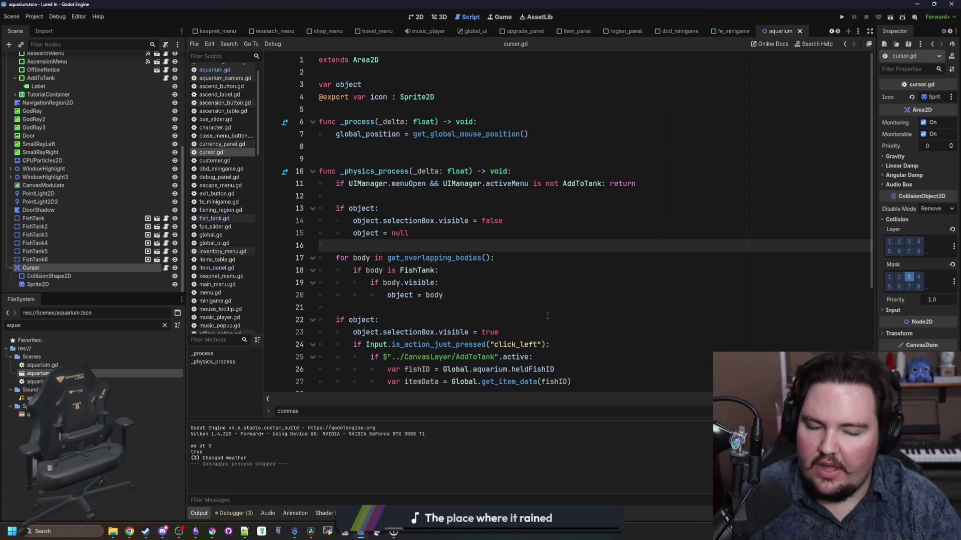